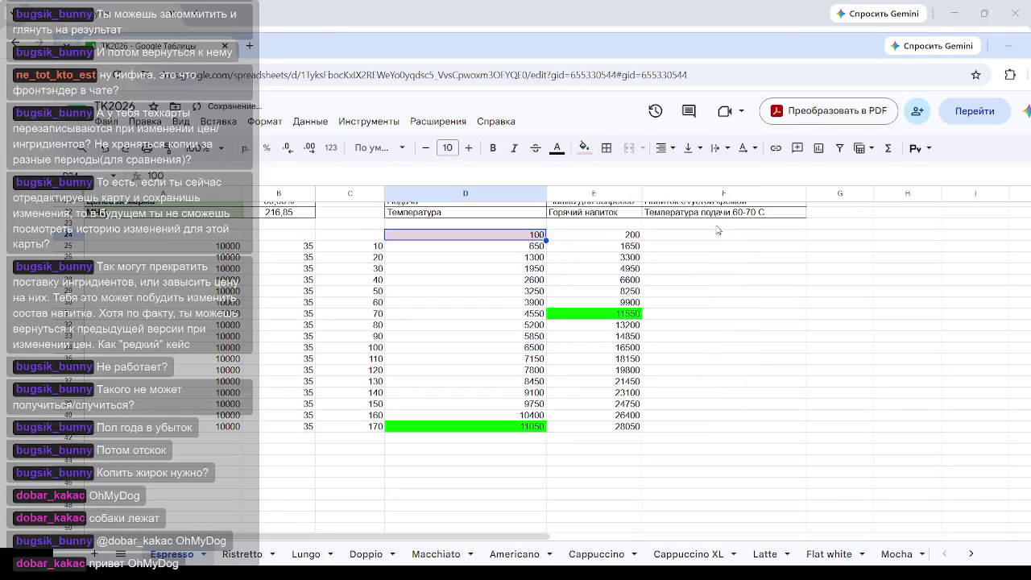
Fill header cells D24 (100) and E24 (200) light blue.
click(533, 237)
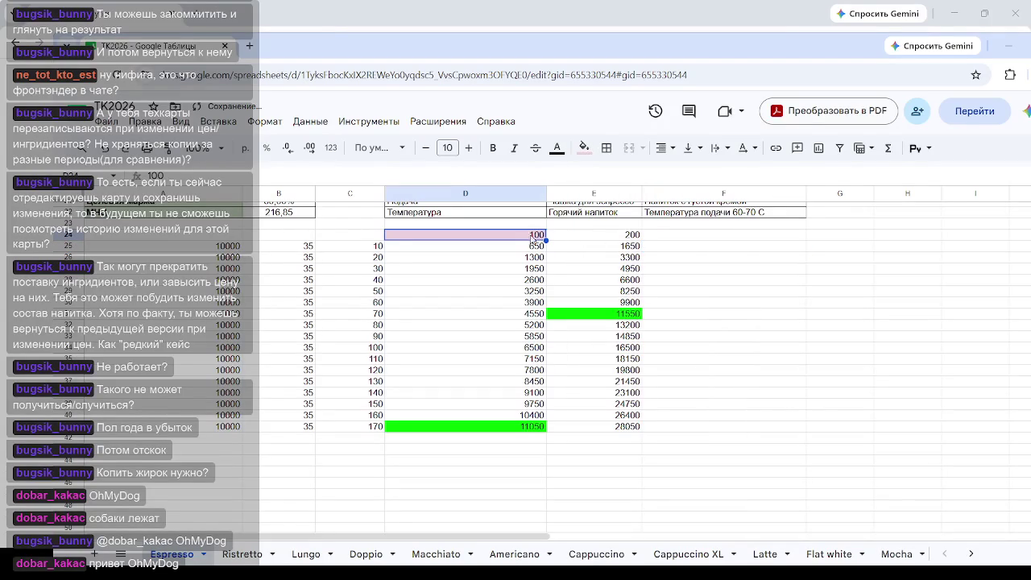
click(584, 148)
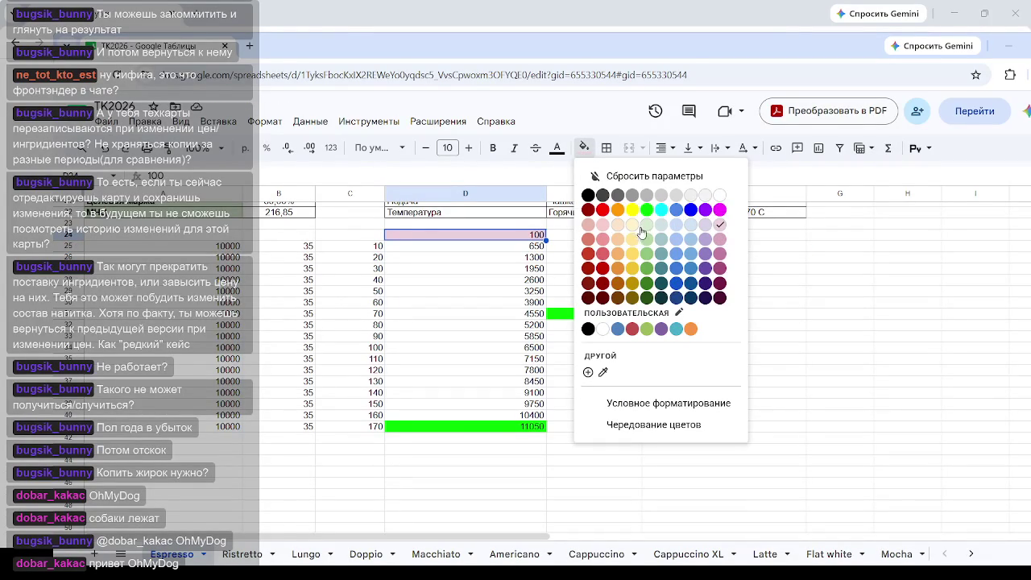
click(677, 226)
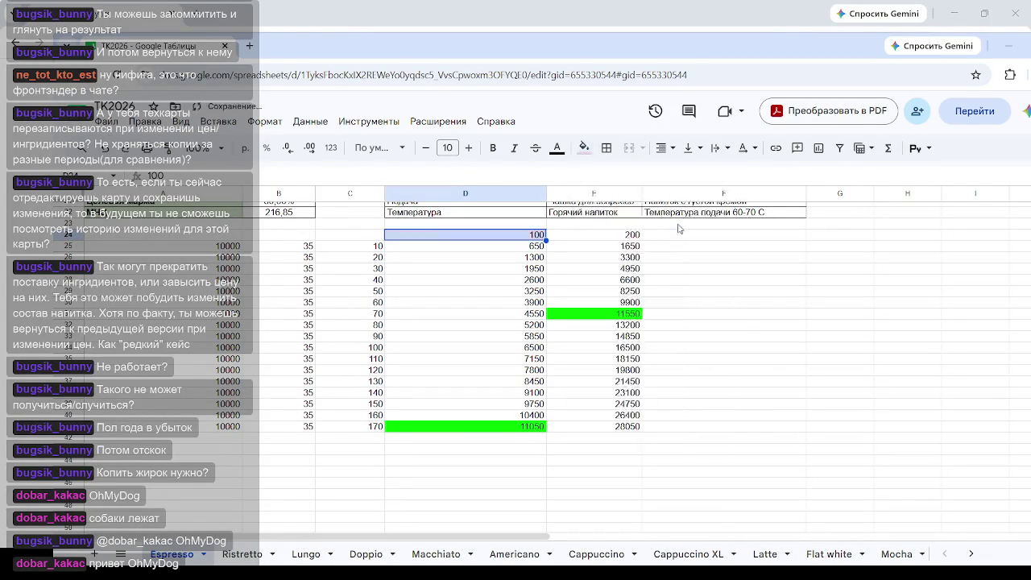
click(621, 235)
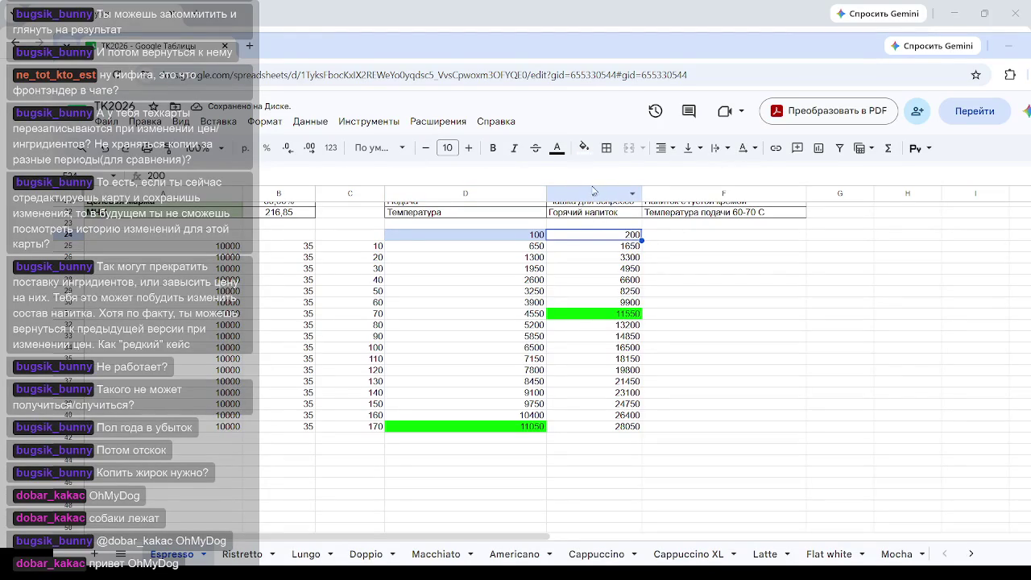
click(584, 147)
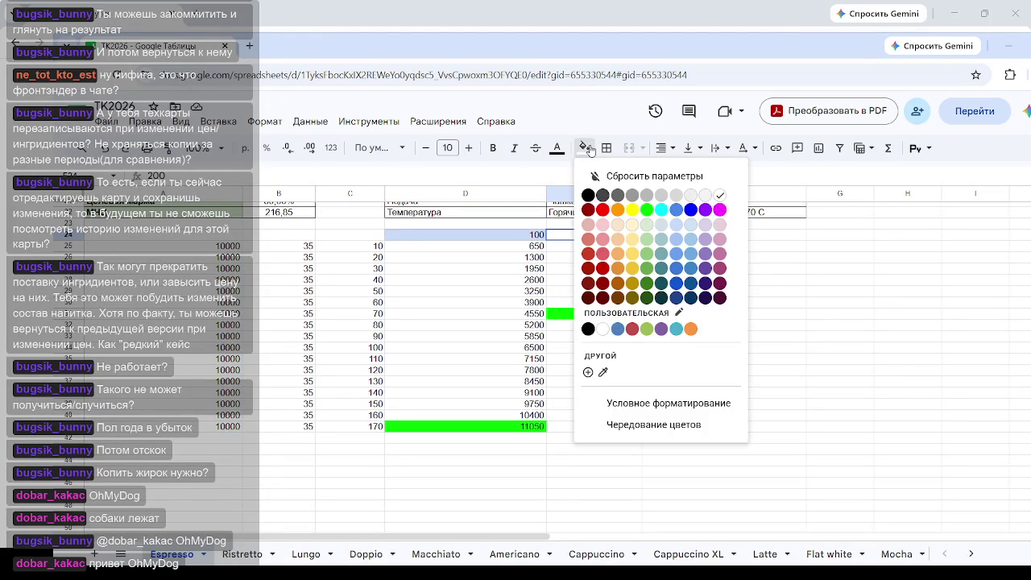
click(677, 229)
click(779, 274)
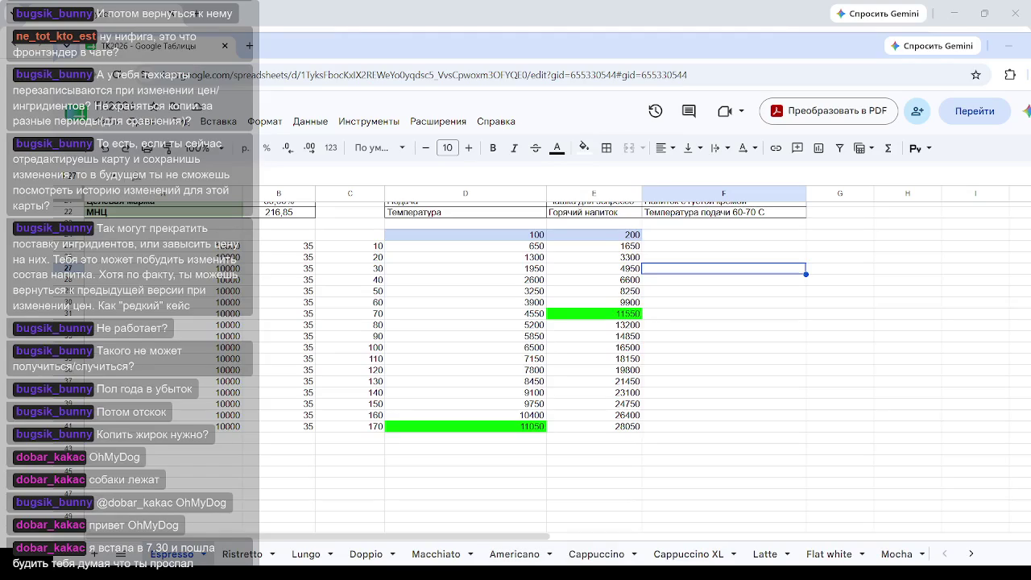
key(ctrl+c)
click(600, 316)
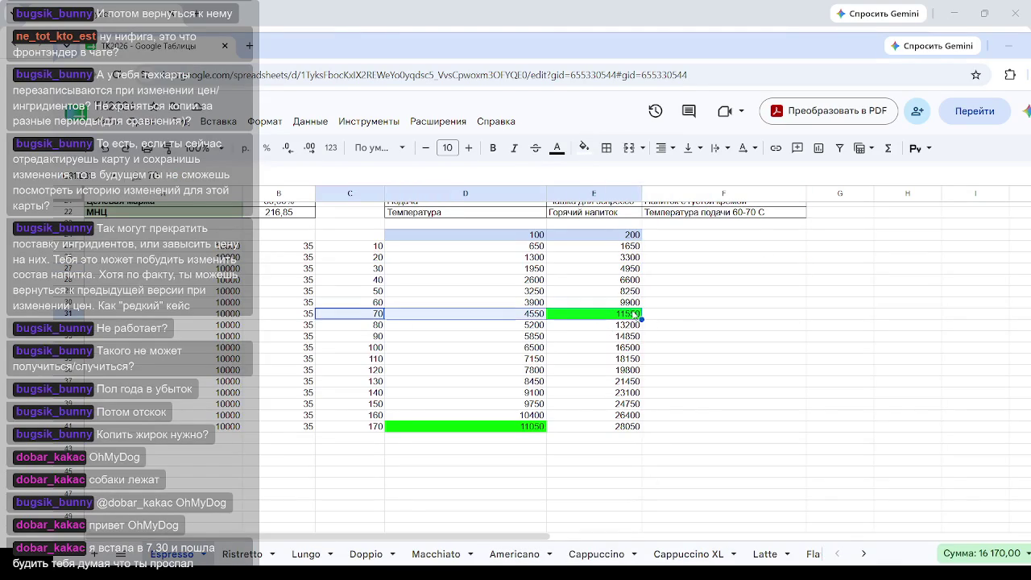
click(793, 359)
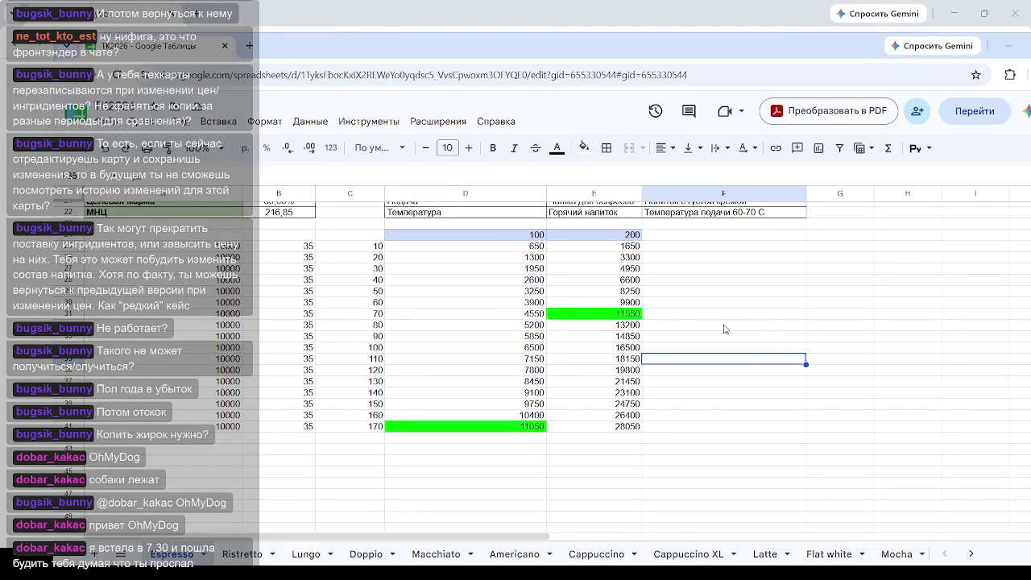
click(375, 315)
click(683, 306)
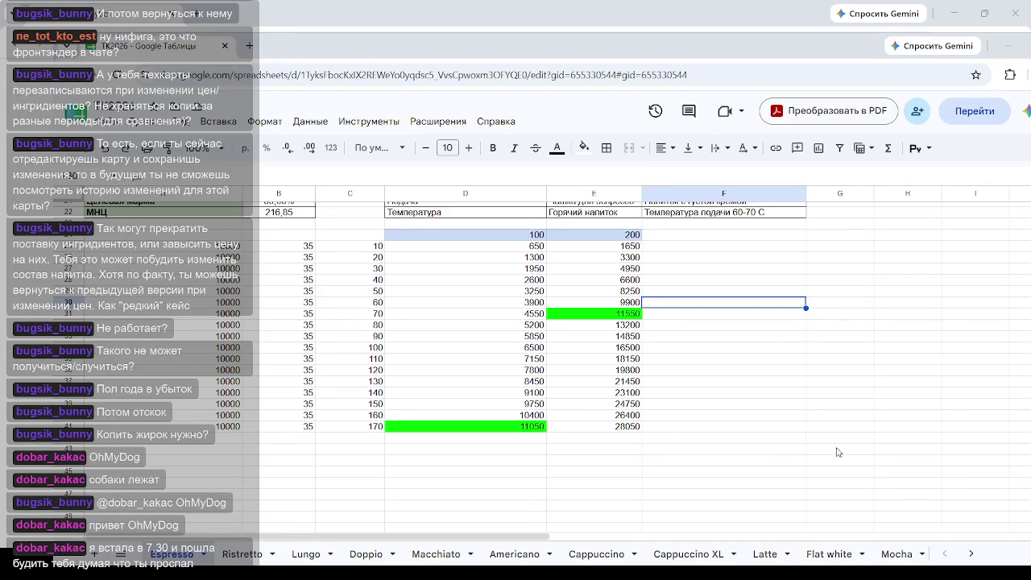
click(843, 374)
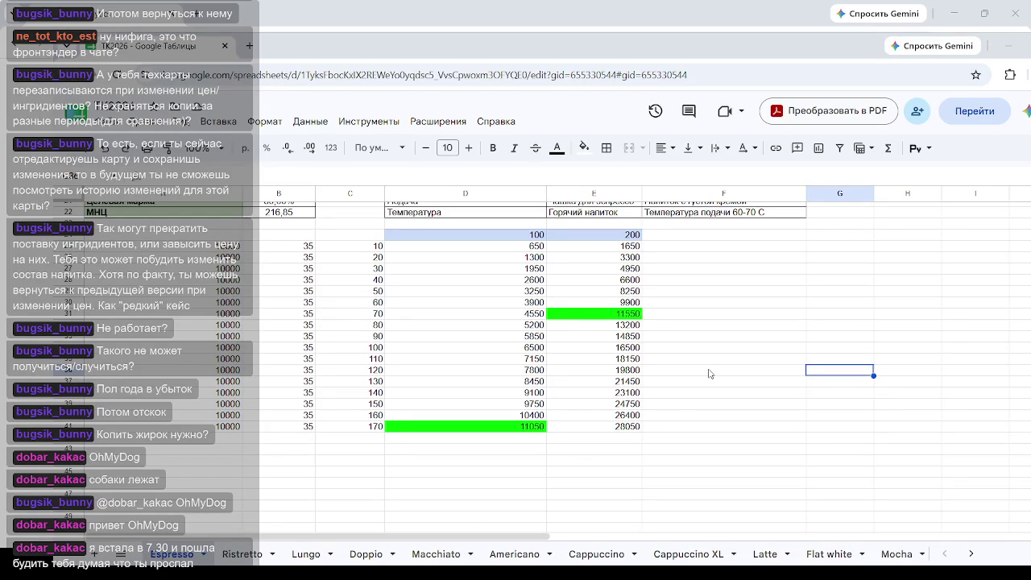
Enter 250 as a new column header in F24.
click(675, 248)
click(684, 239)
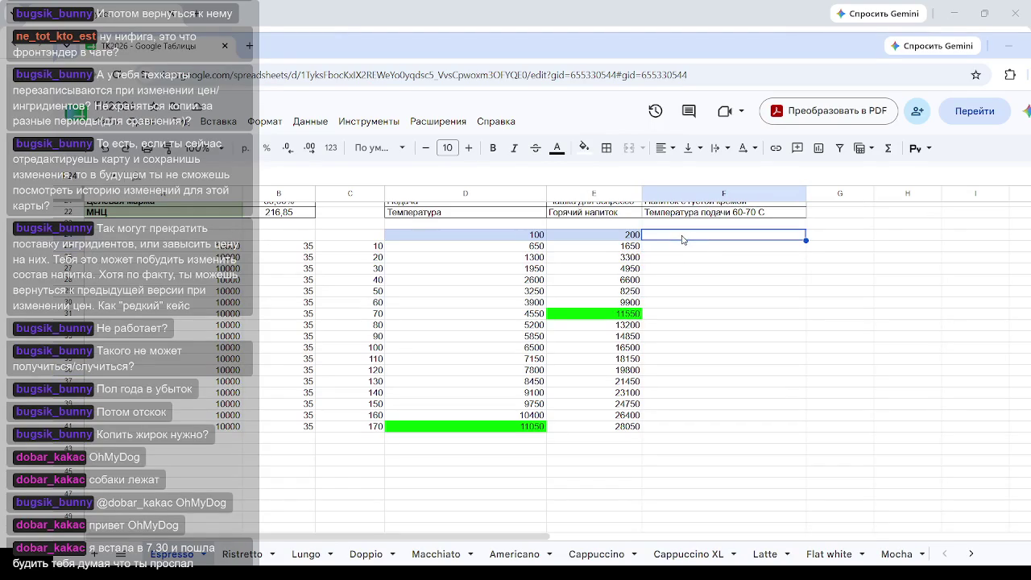
text(250)
key(Return)
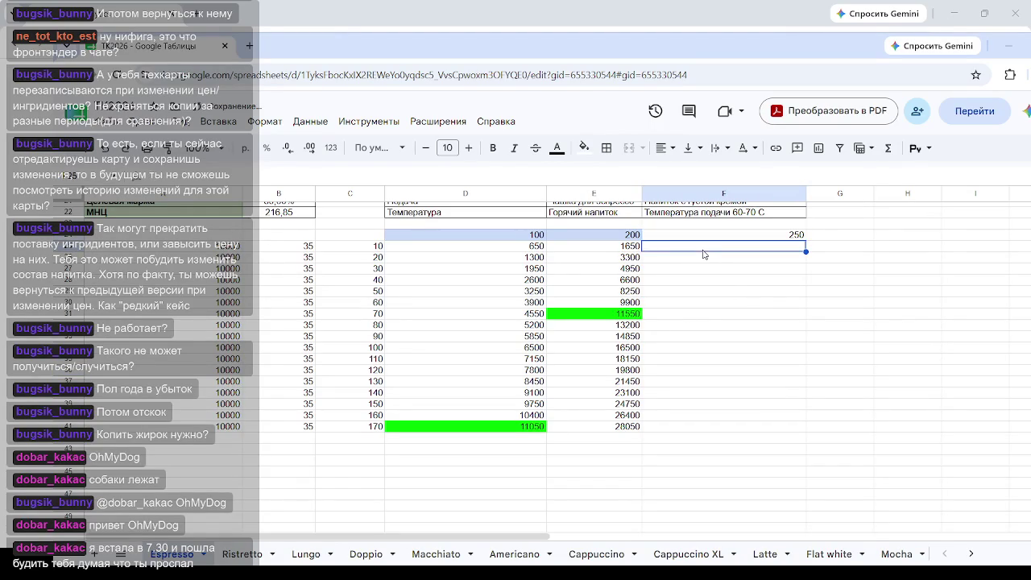
Enter =(F24-B25)*C25 in F25 and fill it down to F41.
text(=)
click(705, 236)
text(-)
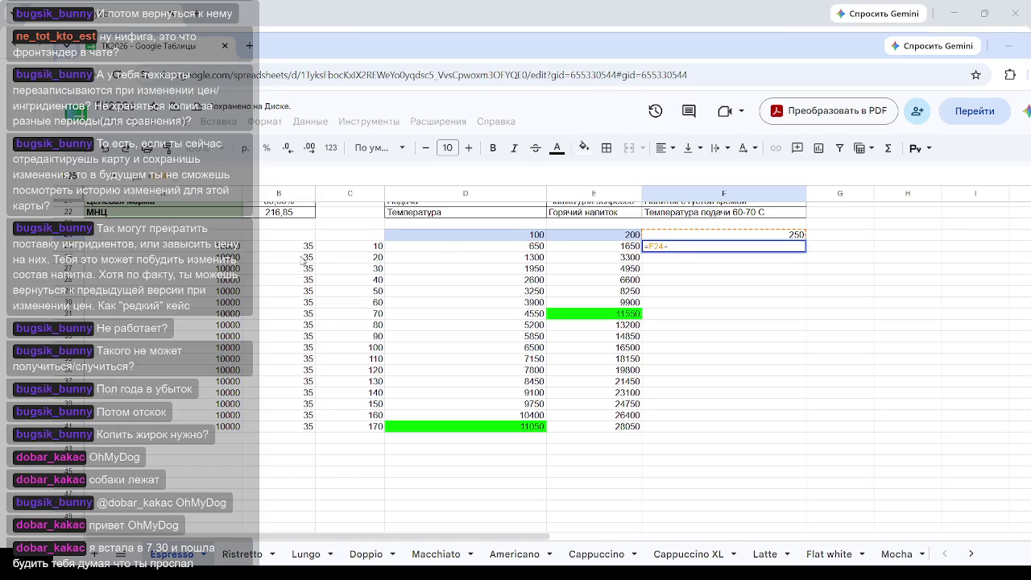
click(298, 250)
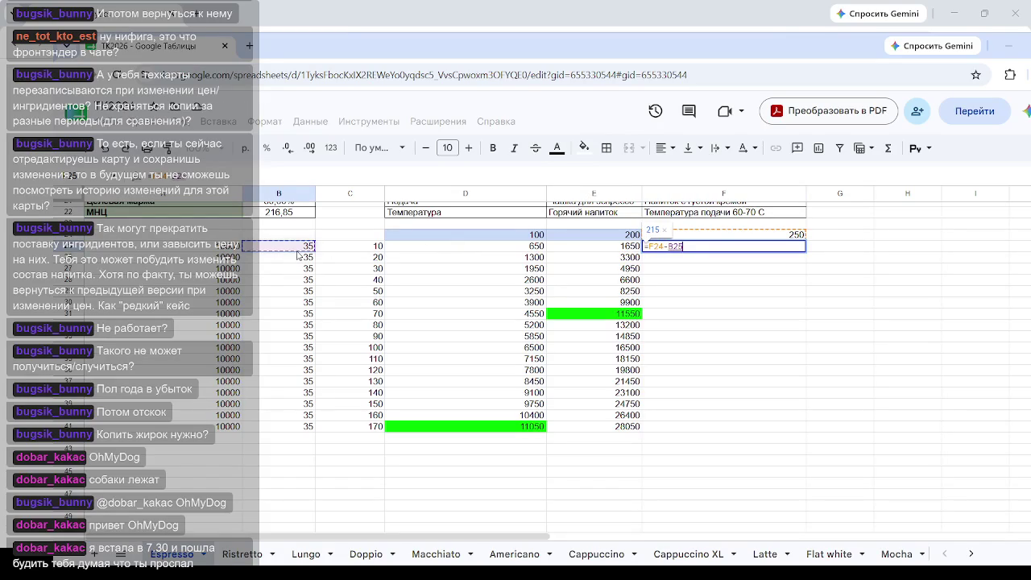
text())
key(Home)
text(()
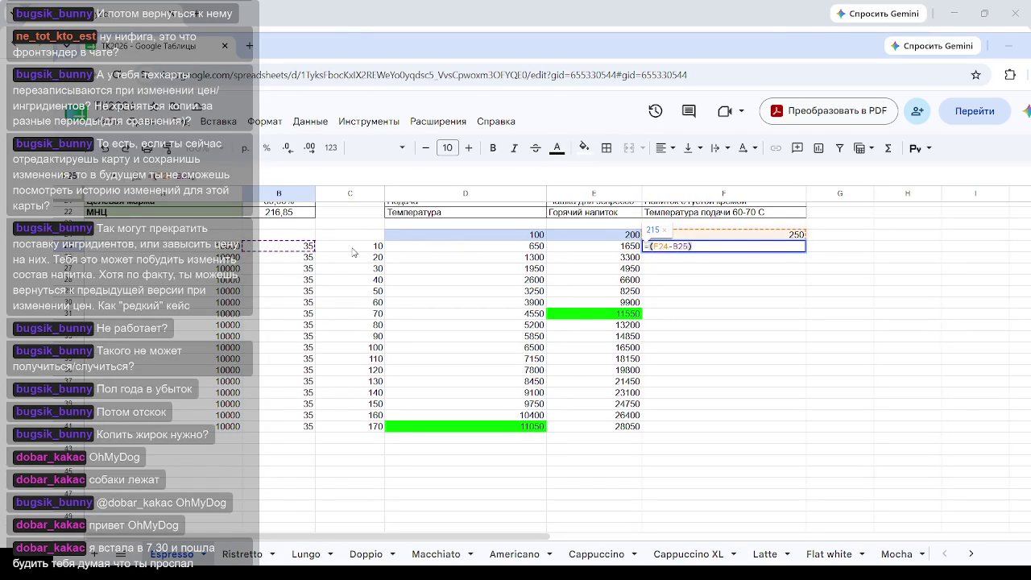
text(*)
click(355, 247)
key(Return)
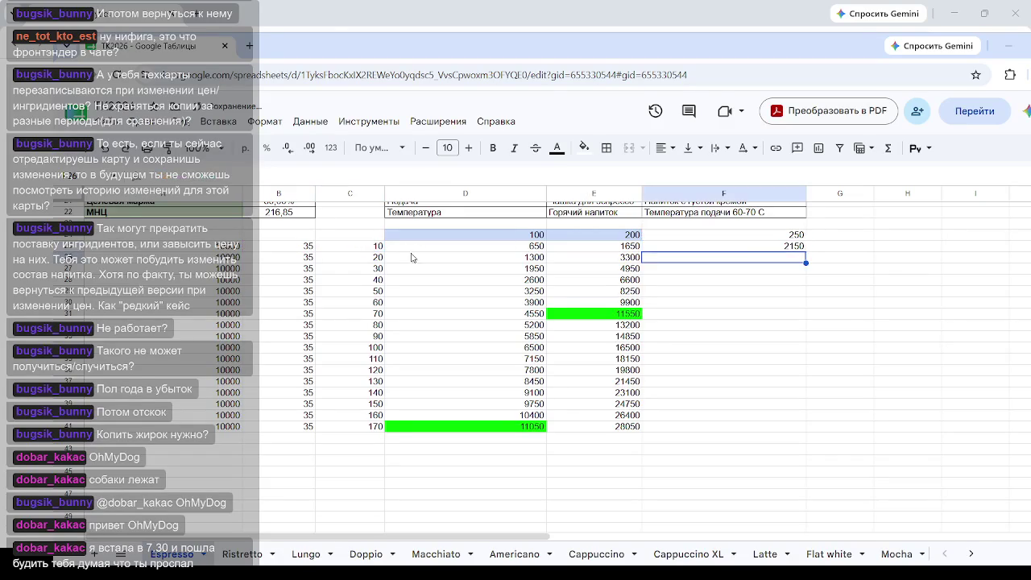
click(749, 251)
drag(805, 252, 797, 427)
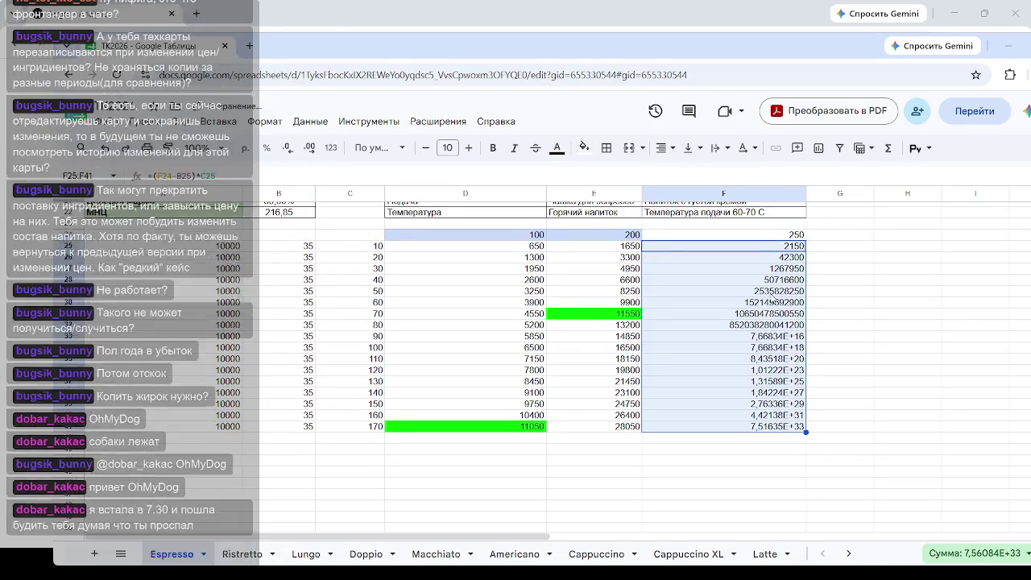
Change F25's formula to =(250-B25)*C25 and refill it down to F41.
click(793, 246)
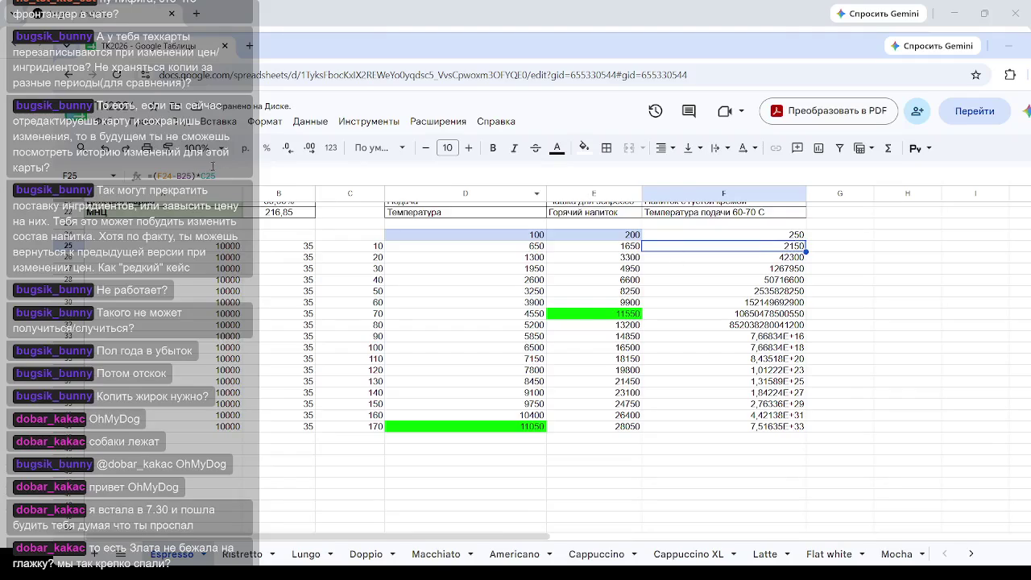
key(F2)
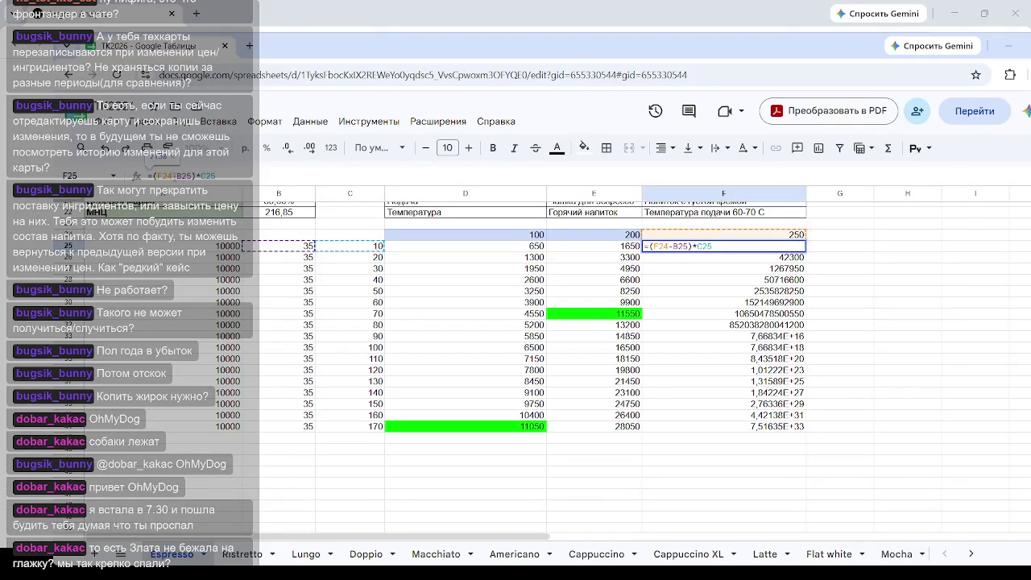
text(250)
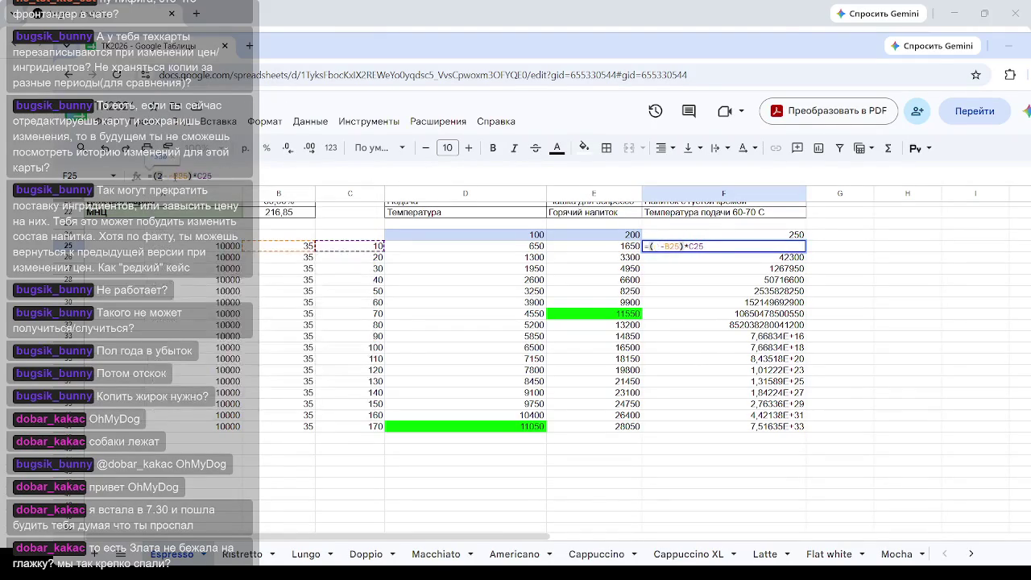
key(Return)
click(797, 248)
drag(806, 252, 806, 427)
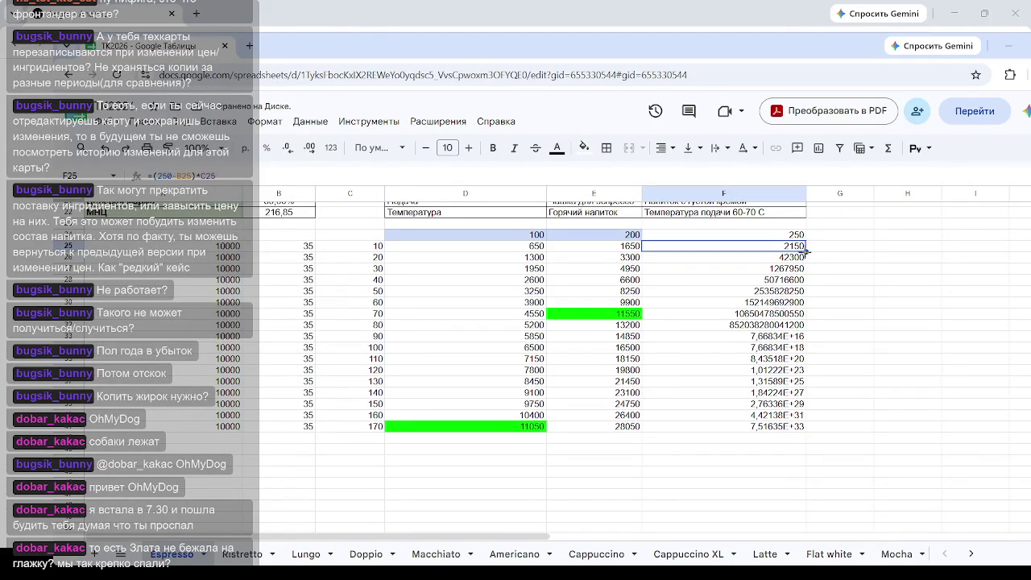
click(884, 335)
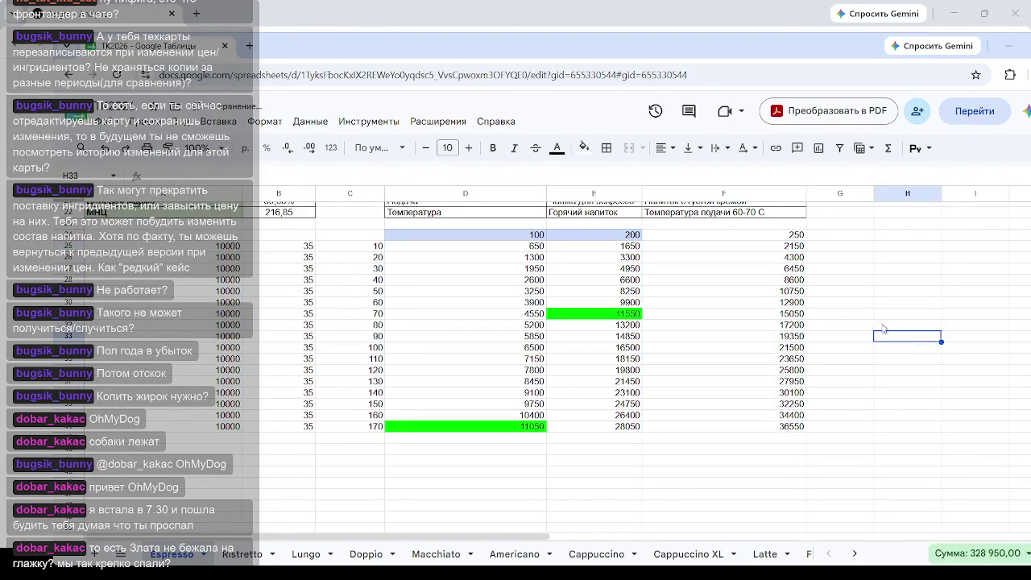
click(796, 295)
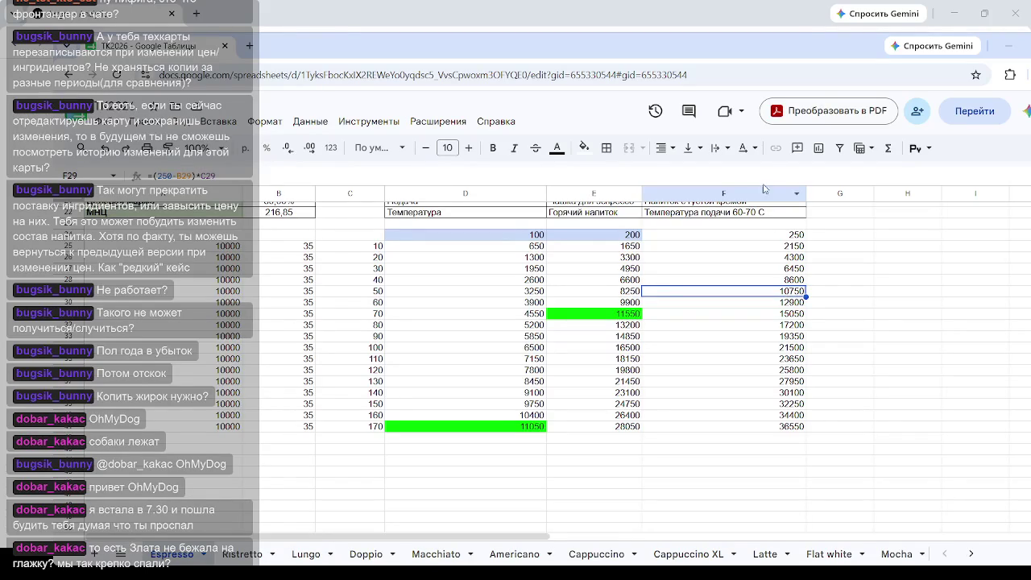
Fill the 10750 break-even cell in the 250 column bright green.
click(594, 150)
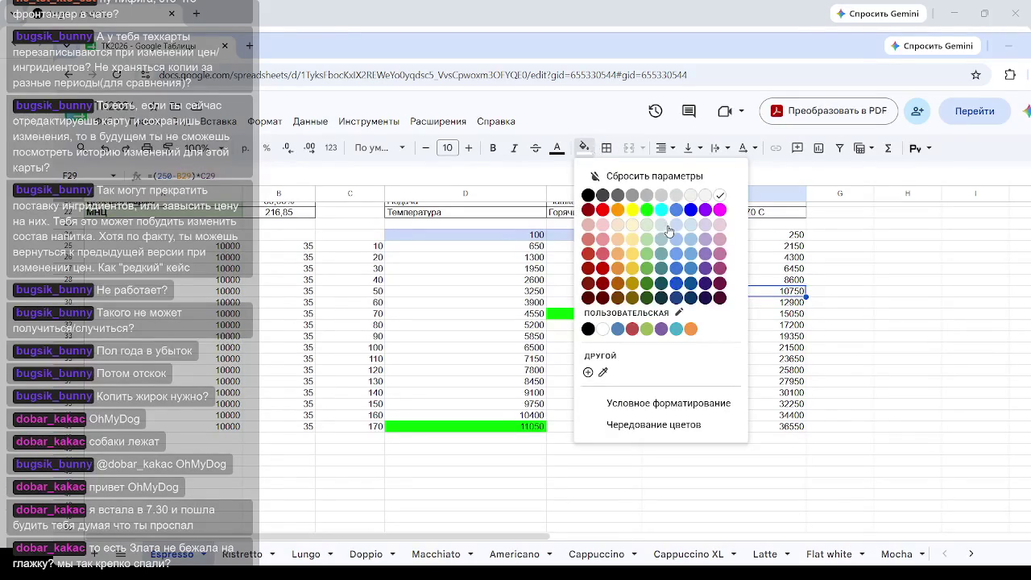
click(647, 209)
click(958, 307)
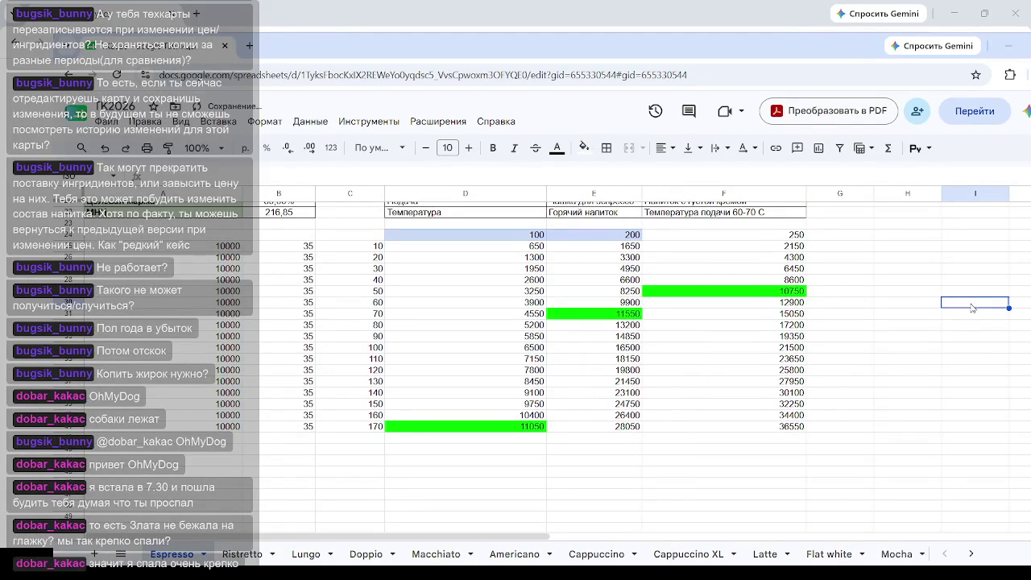
click(920, 307)
Give the 250 header cell F24 a light-blue fill.
click(759, 236)
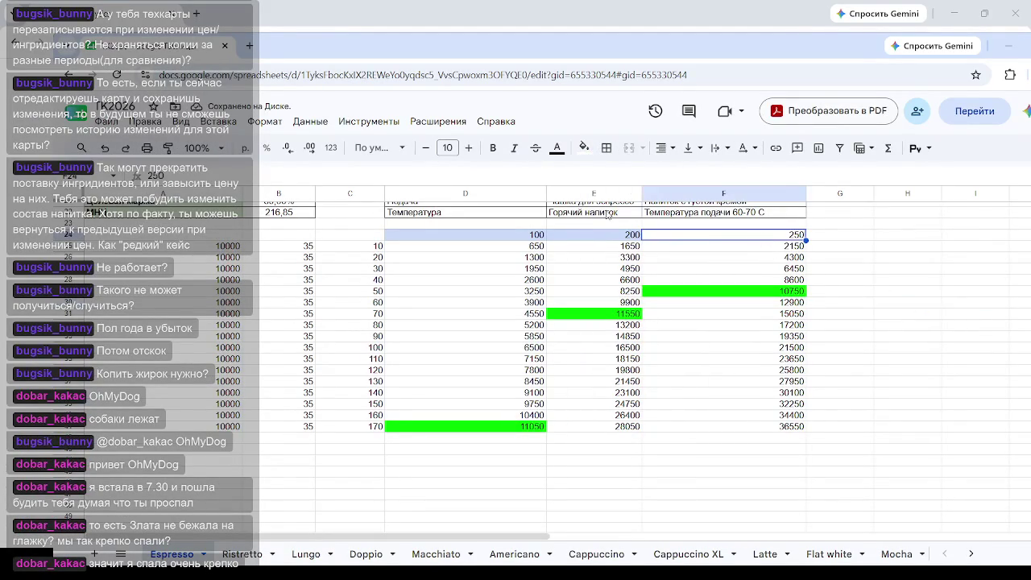
click(584, 148)
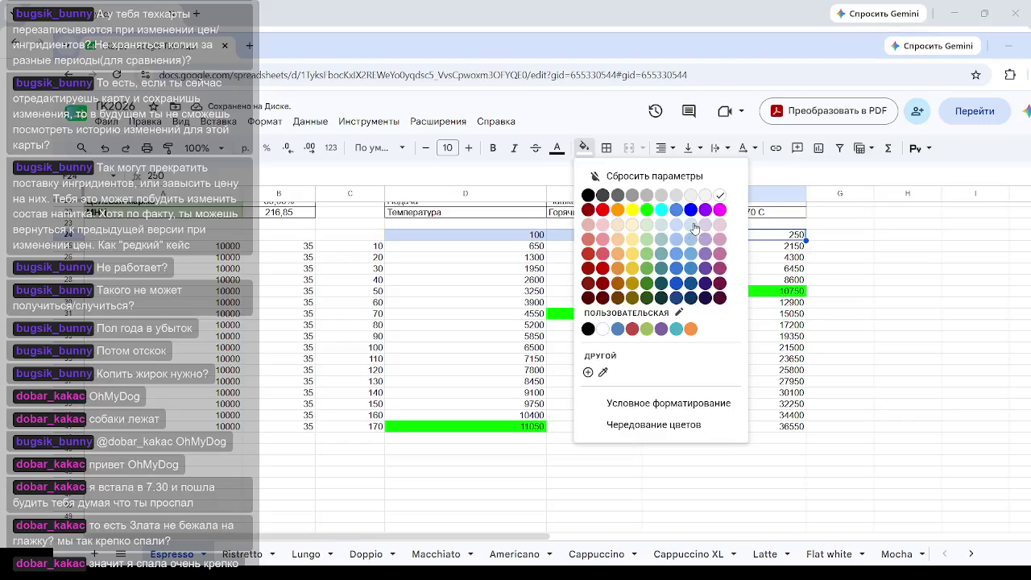
click(970, 293)
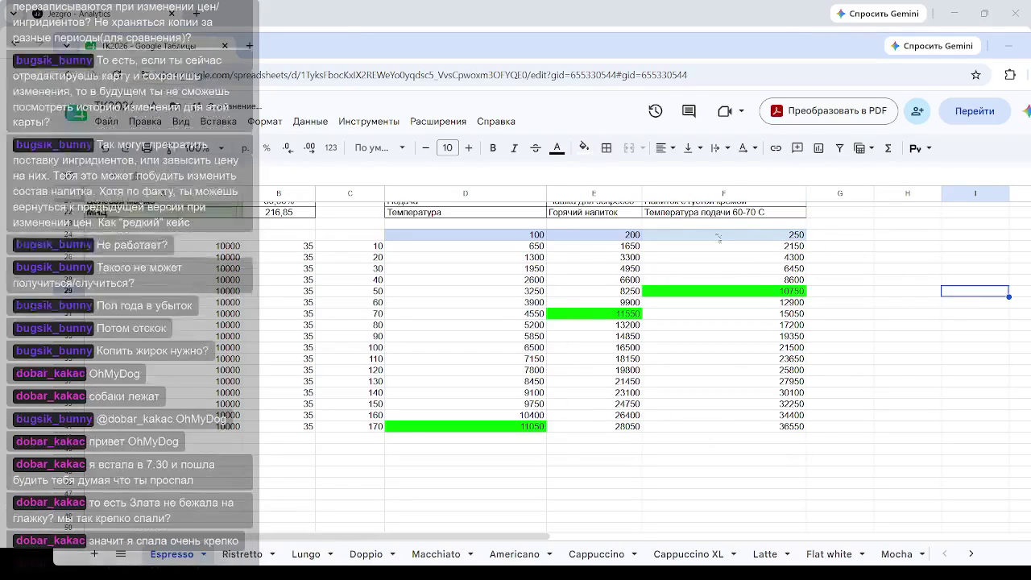
click(761, 235)
click(586, 149)
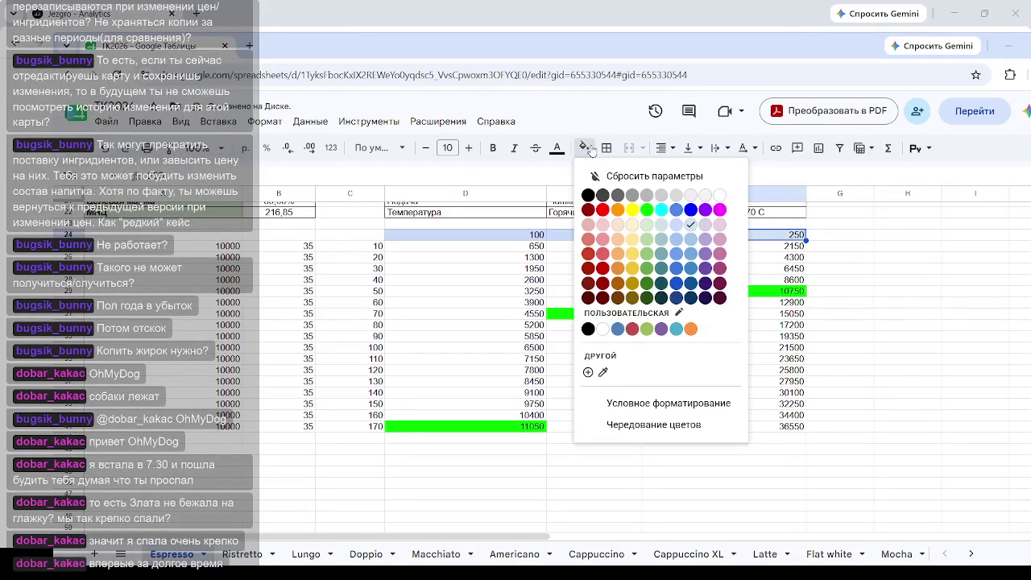
click(691, 240)
click(1000, 317)
click(755, 234)
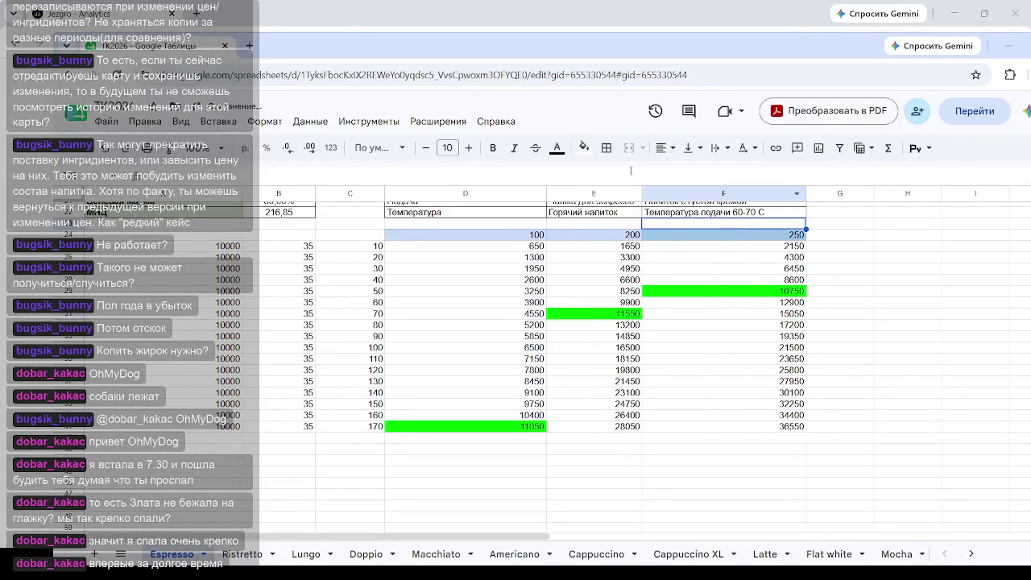
click(584, 148)
click(695, 226)
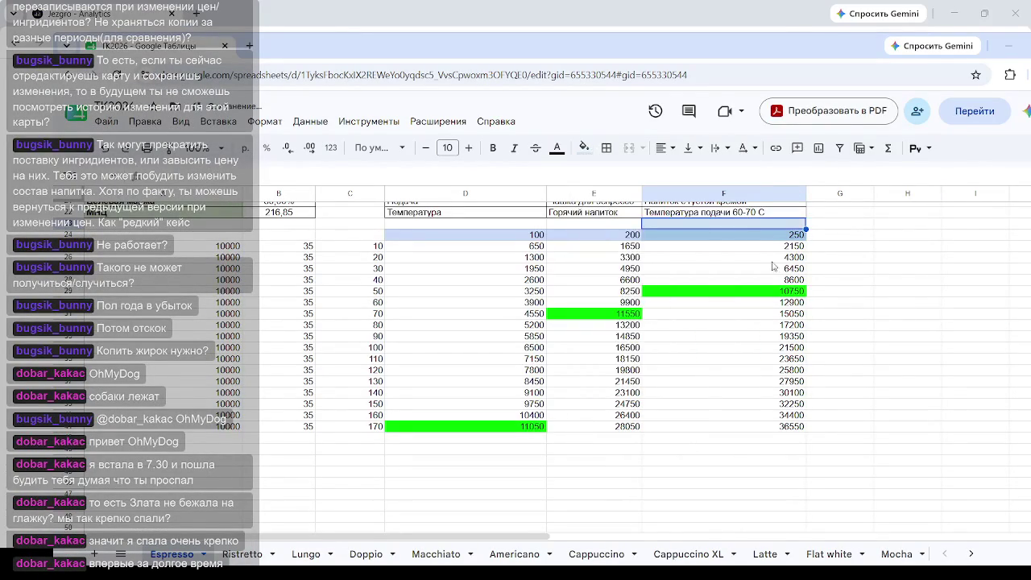
click(729, 247)
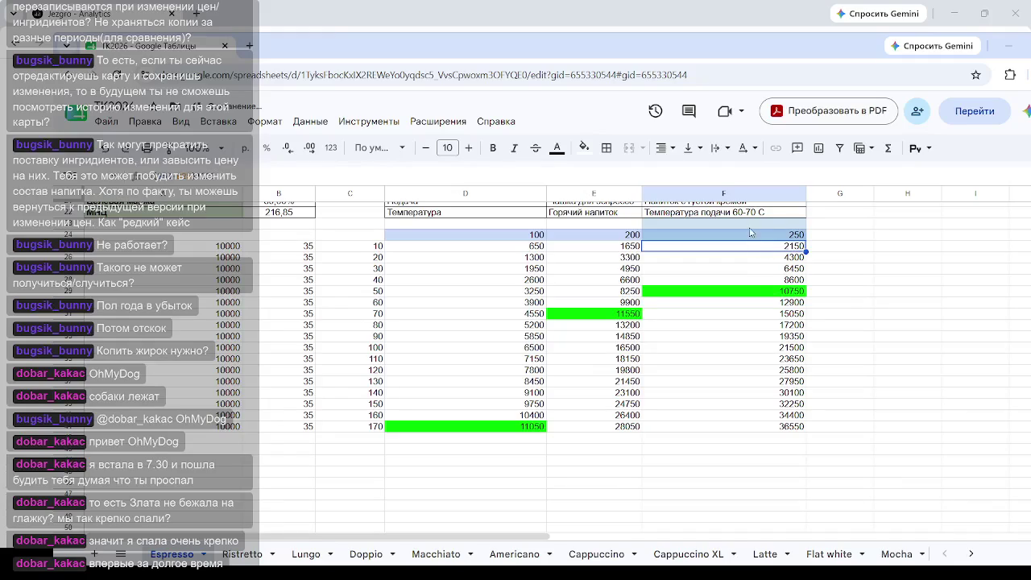
Set the cell above the 250 header to white, keeping F24 light blue.
drag(752, 233, 725, 227)
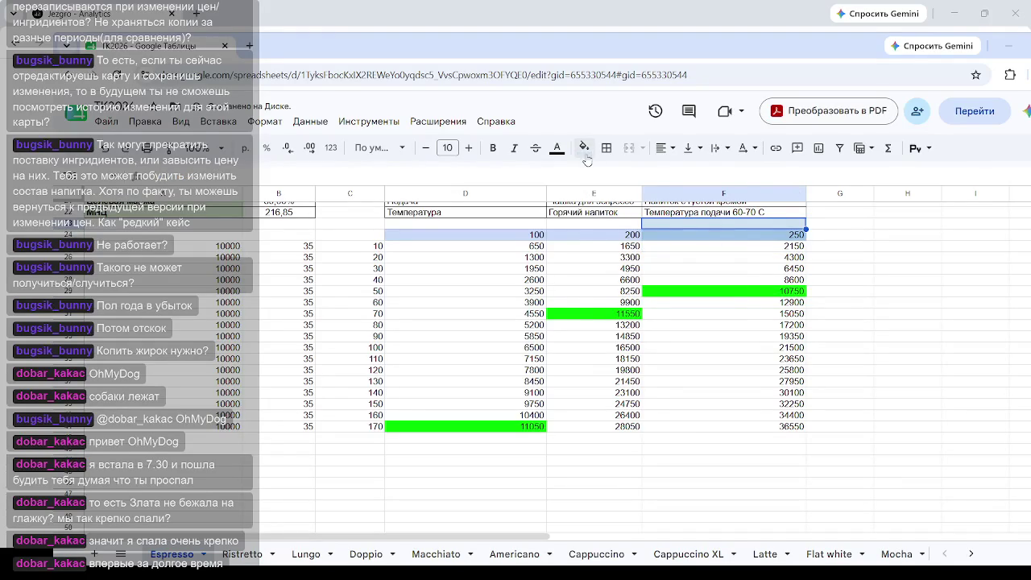
click(584, 148)
click(723, 199)
click(760, 235)
click(584, 148)
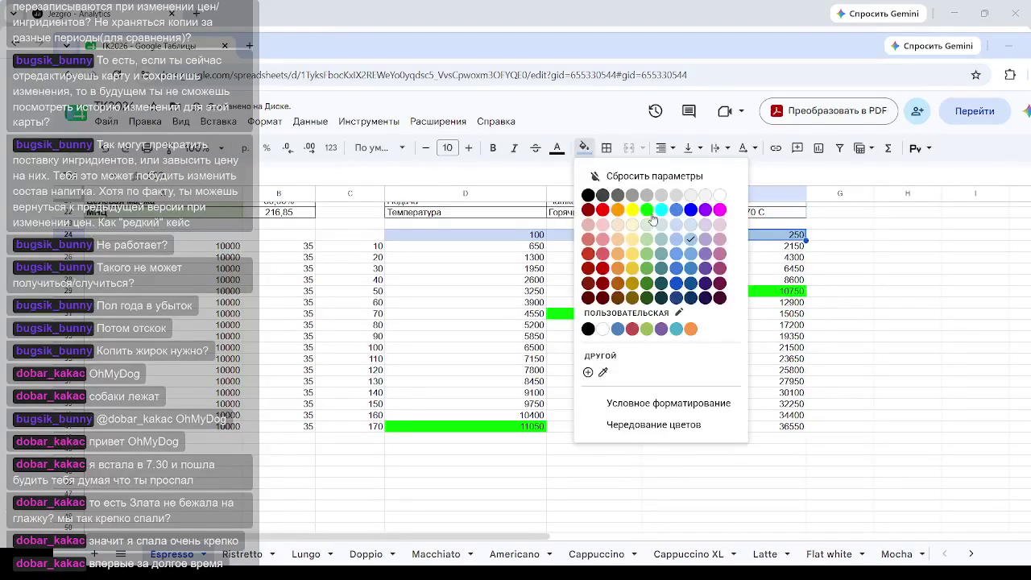
click(675, 225)
click(838, 245)
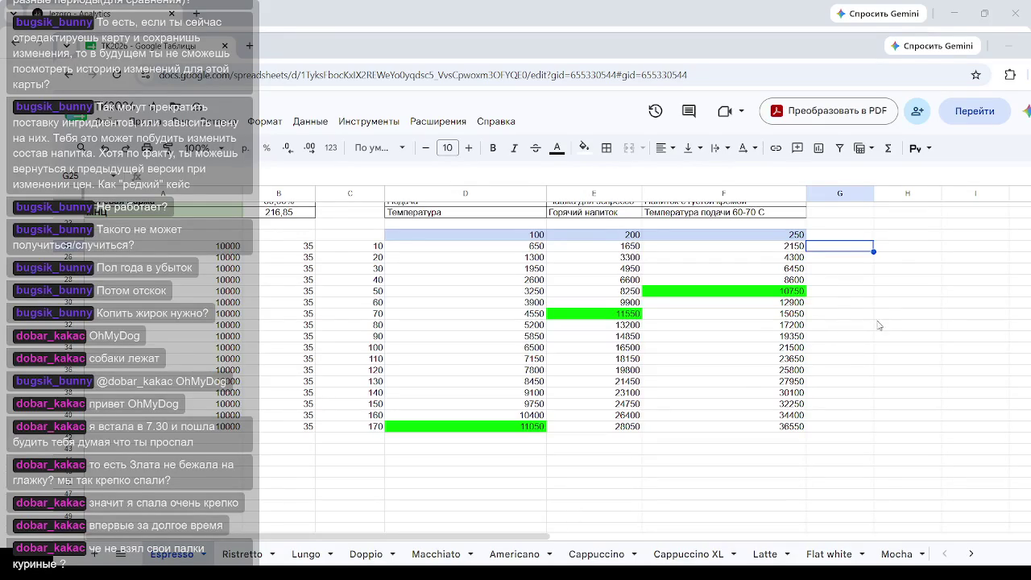
click(881, 324)
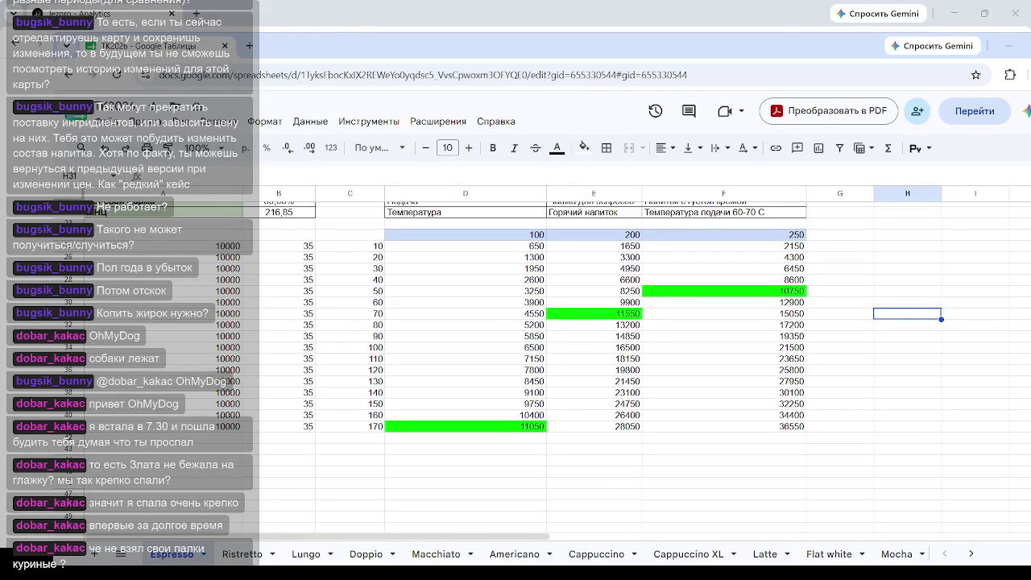
key(Return)
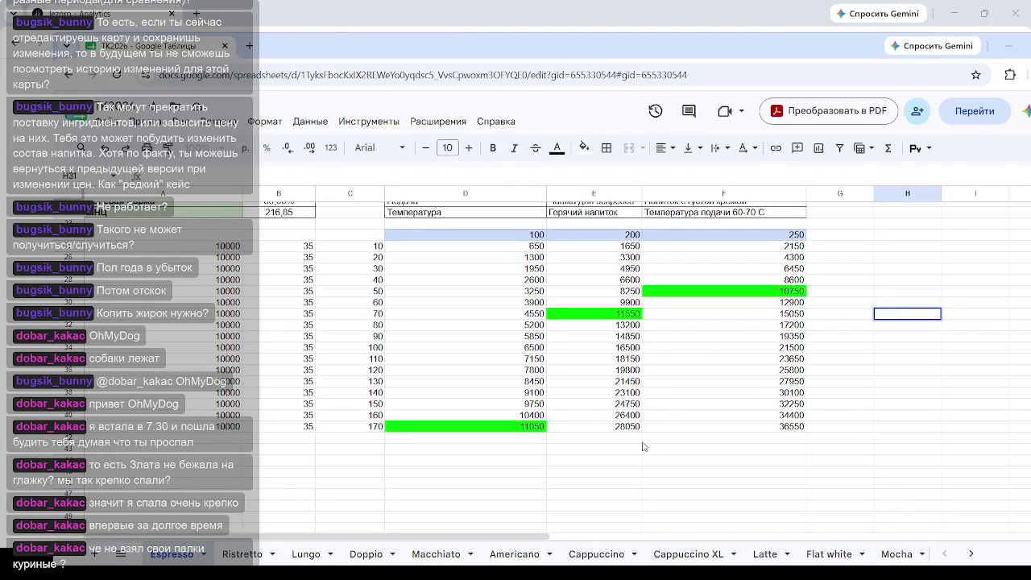
click(381, 291)
Fill the 60 cell C30 with lavender.
click(377, 303)
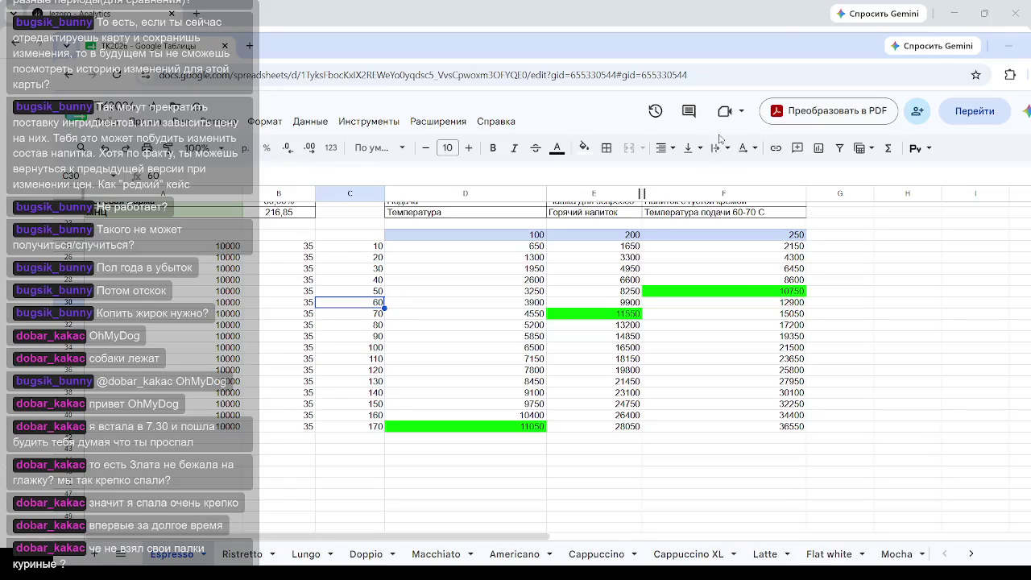
click(585, 148)
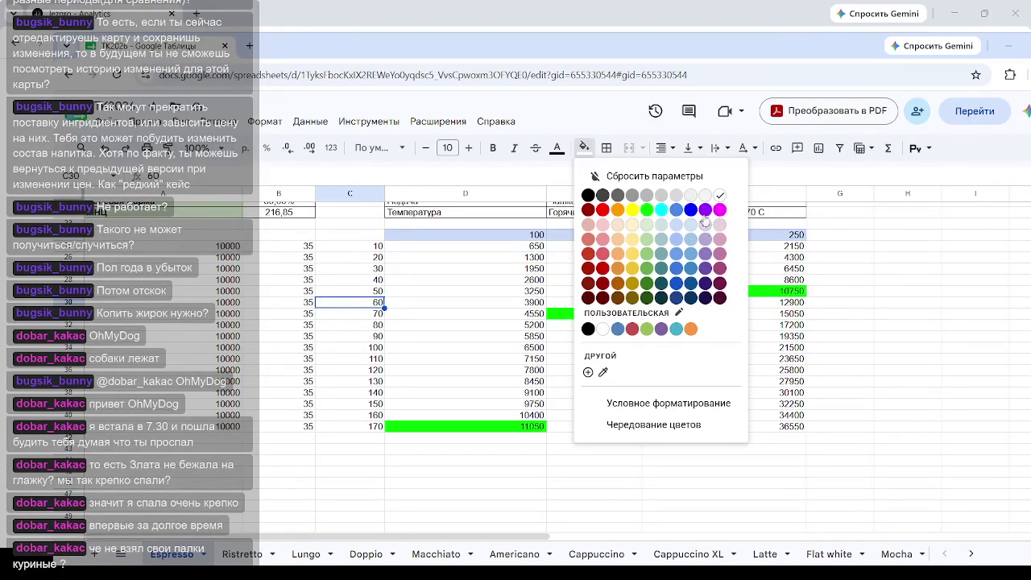
click(707, 253)
click(958, 329)
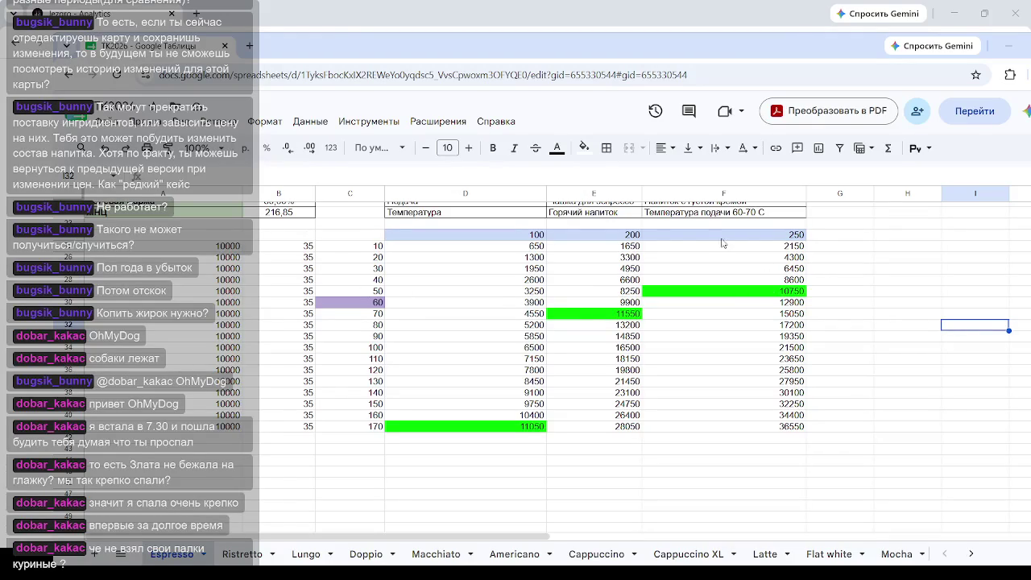
Inspect the formulas in green cells F29 and E31 and the column A total for rows 25–37.
click(709, 291)
click(636, 314)
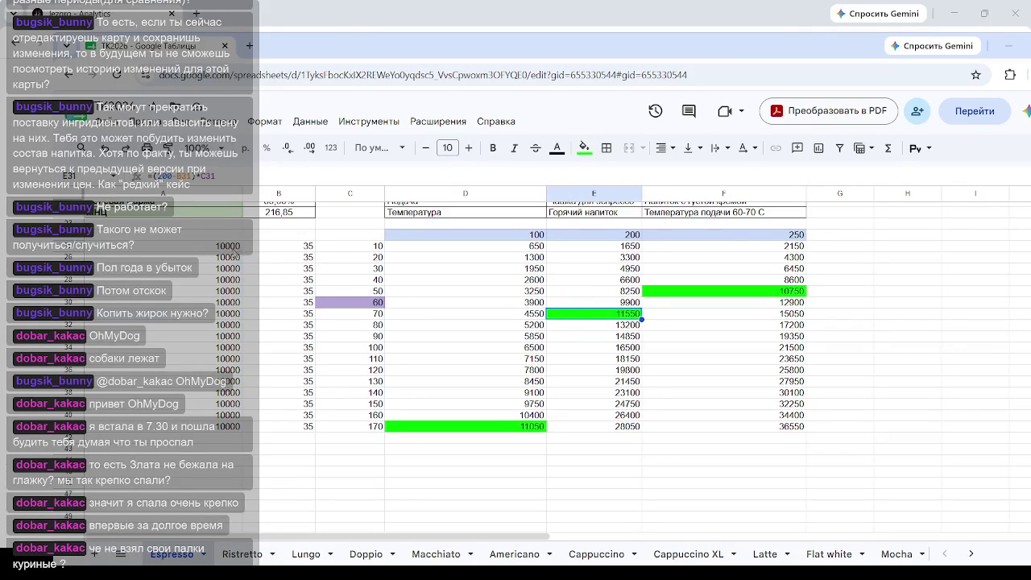
drag(240, 248, 235, 381)
click(616, 314)
click(632, 235)
click(749, 234)
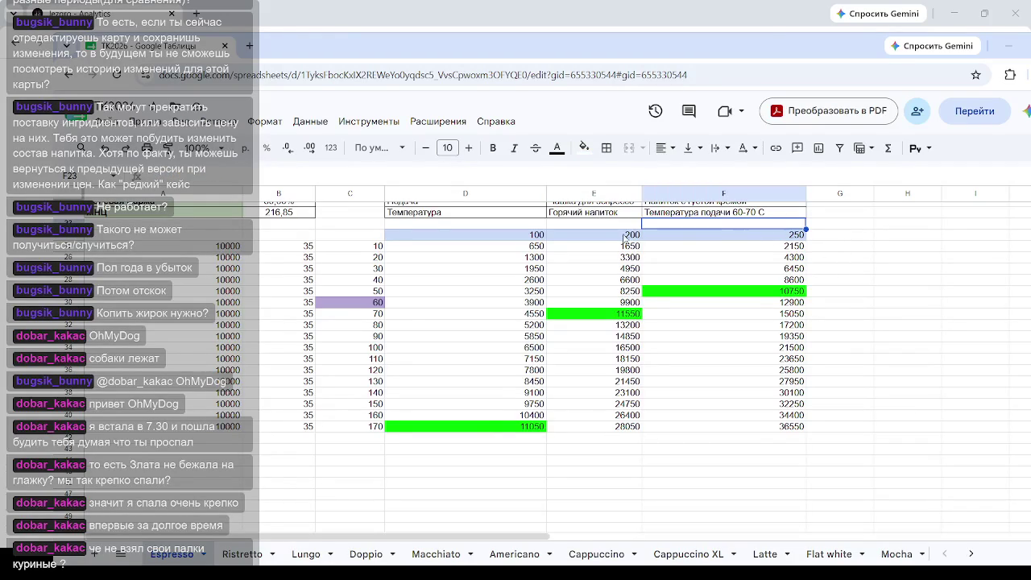
key(Left)
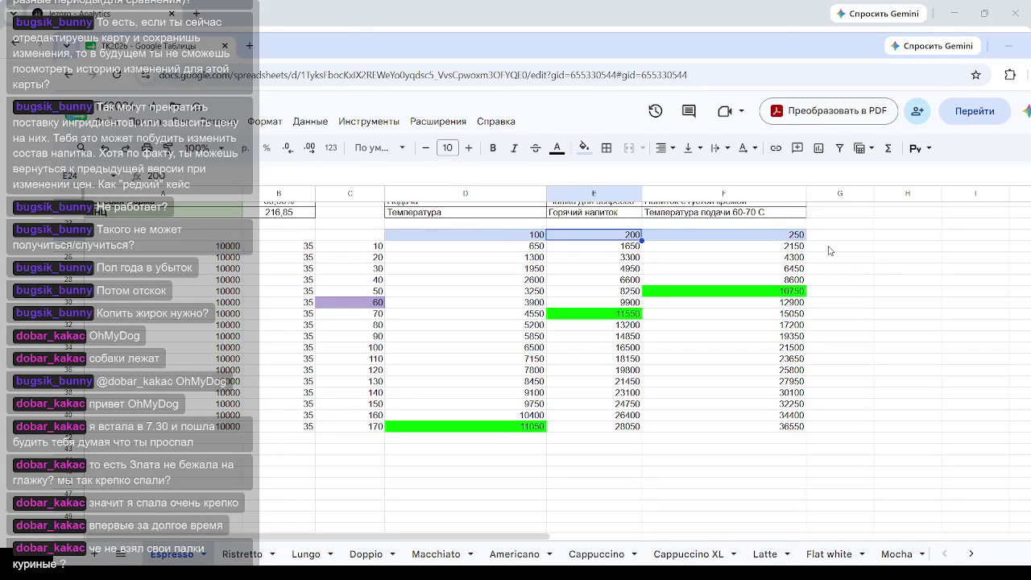
click(830, 251)
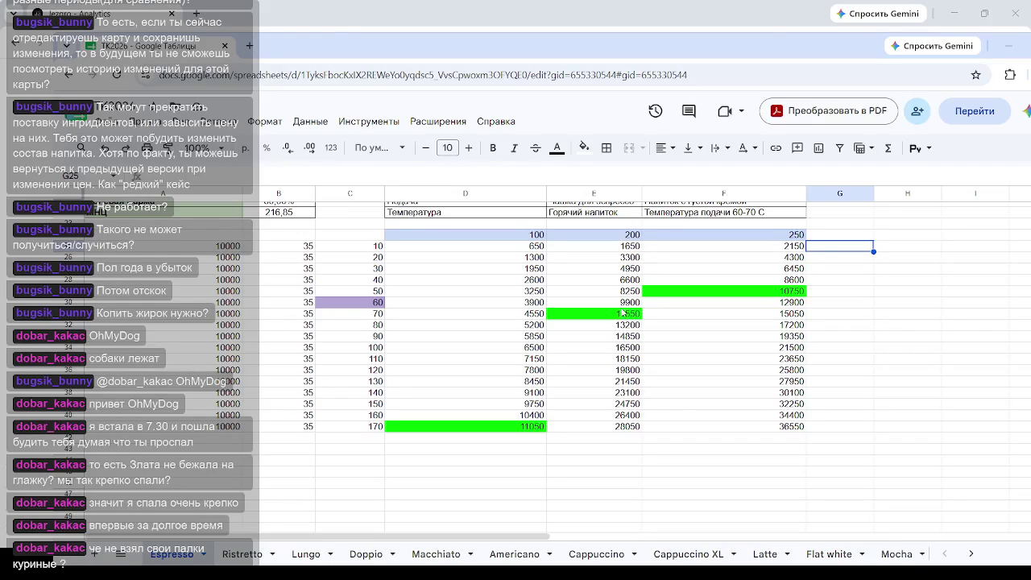
click(617, 251)
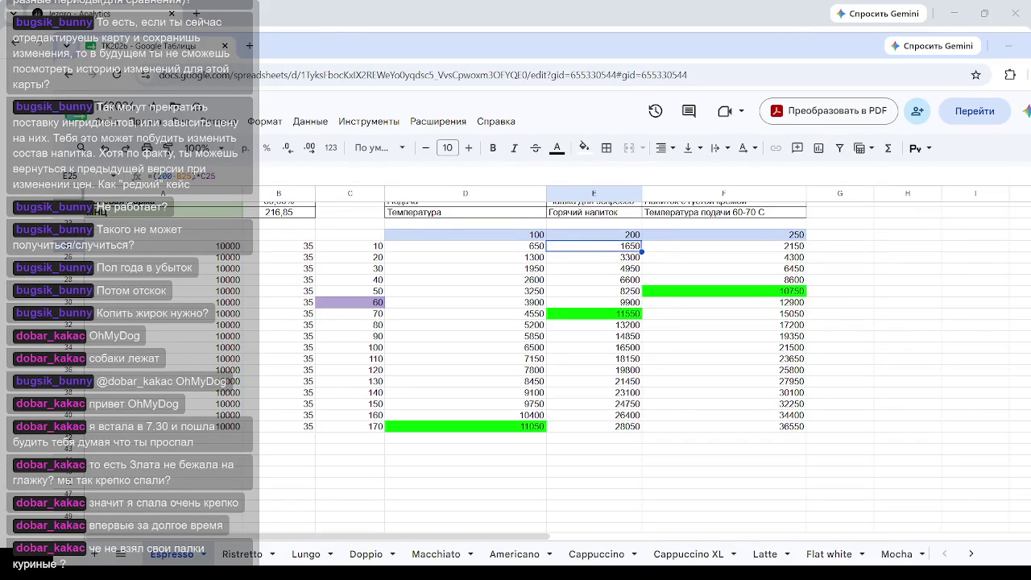
click(173, 175)
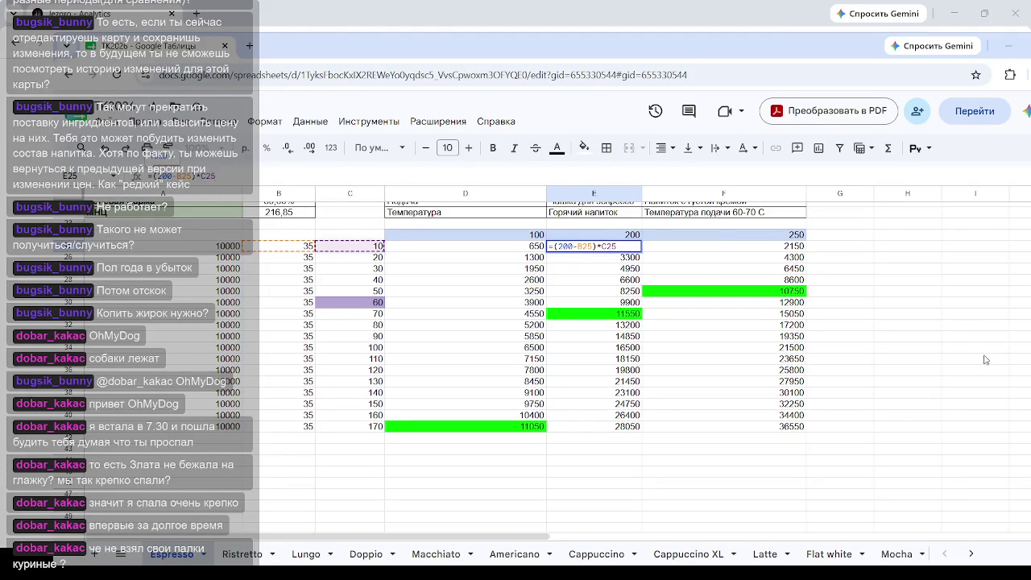
key(Return)
click(923, 326)
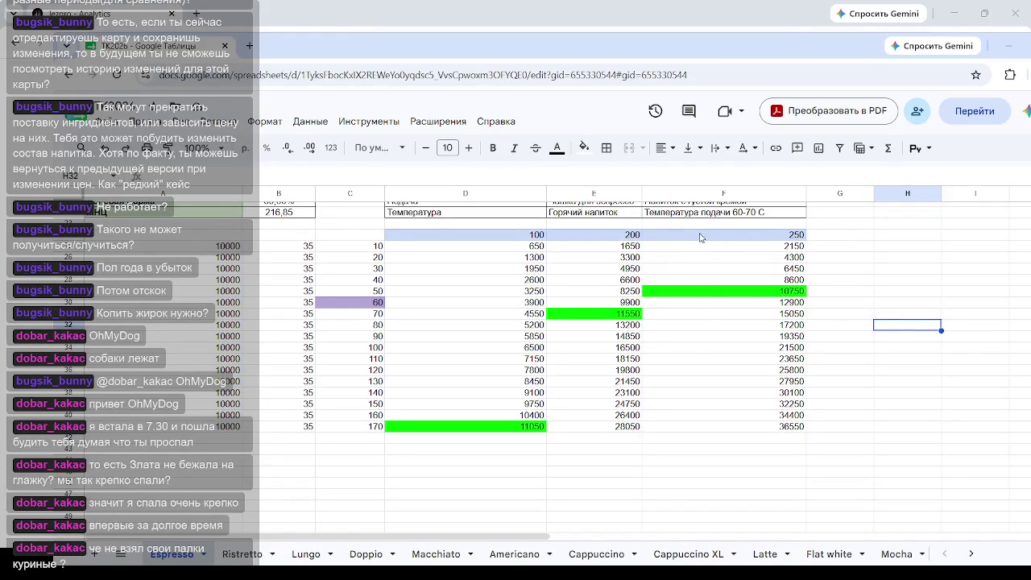
click(613, 440)
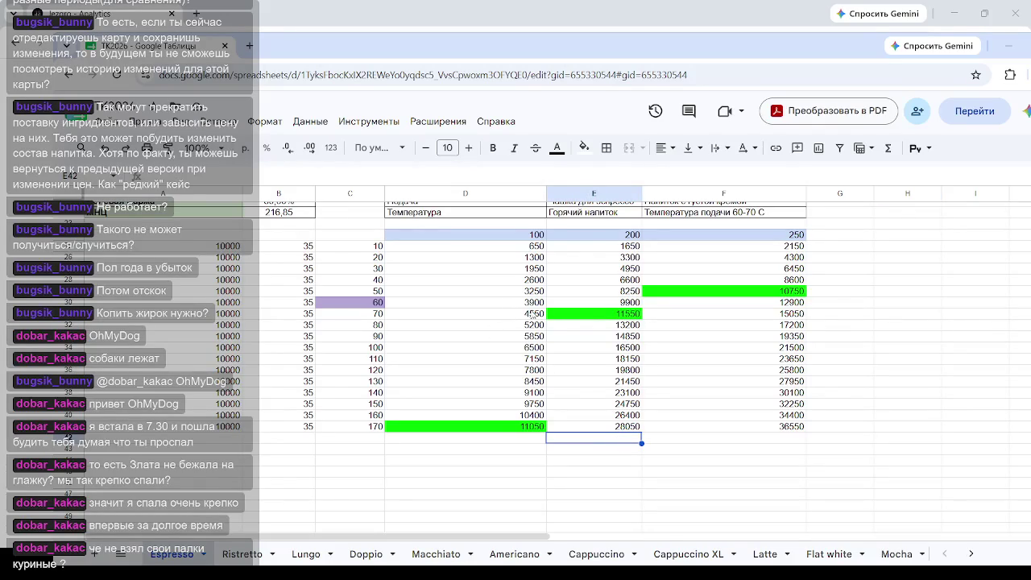
click(417, 292)
click(421, 312)
click(449, 302)
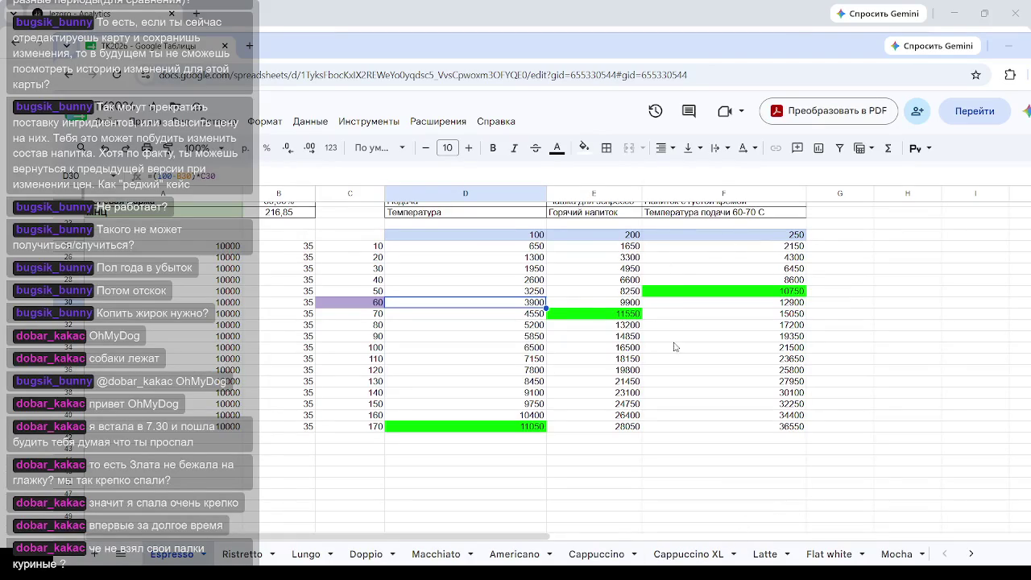
click(633, 303)
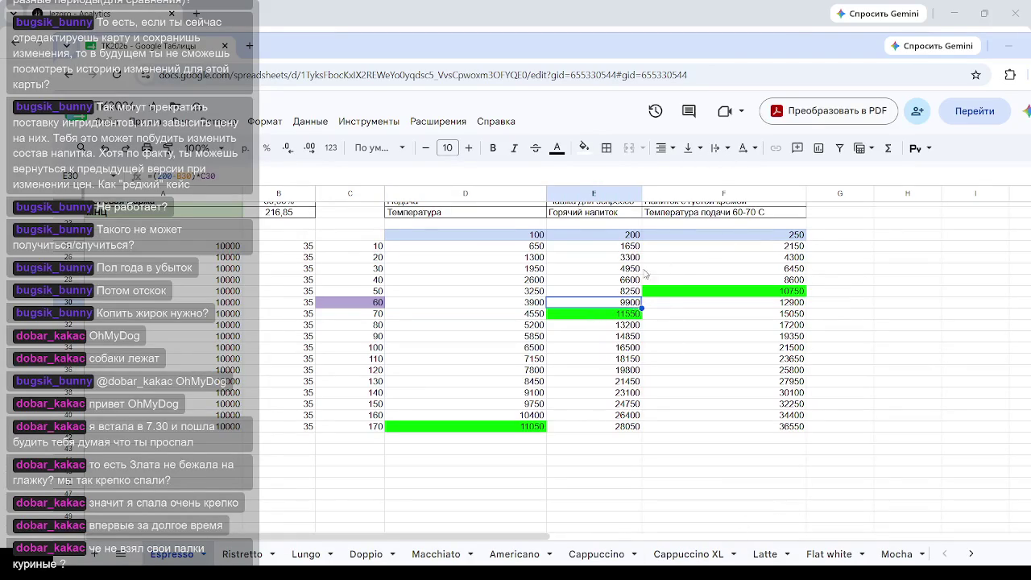
click(771, 303)
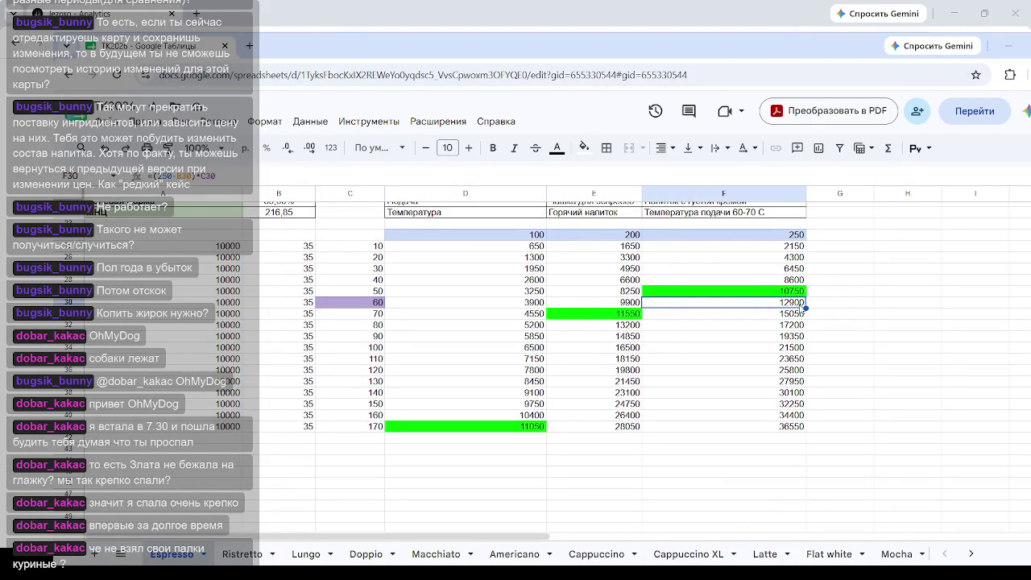
key(ctrl+Up)
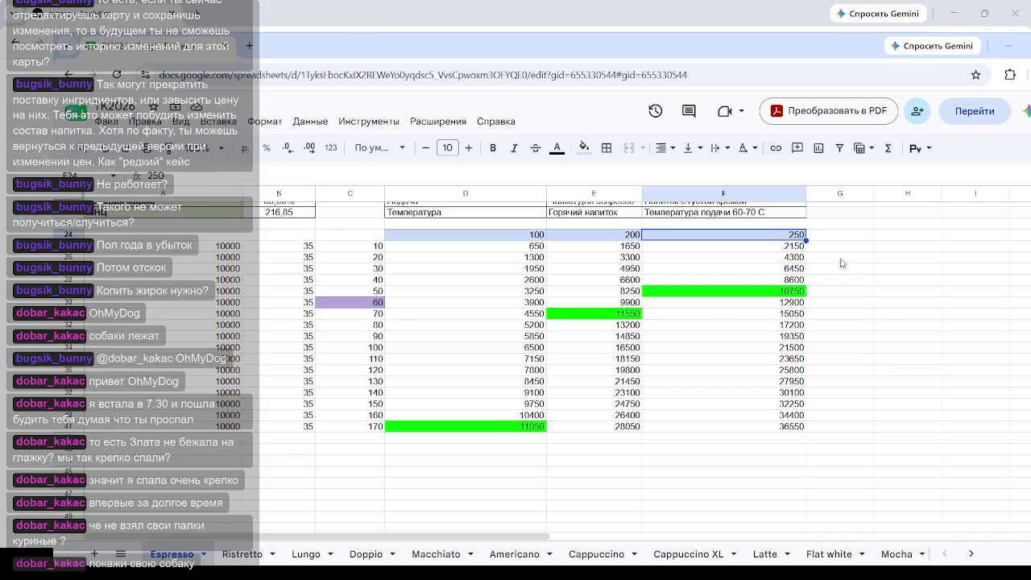
click(822, 248)
click(770, 236)
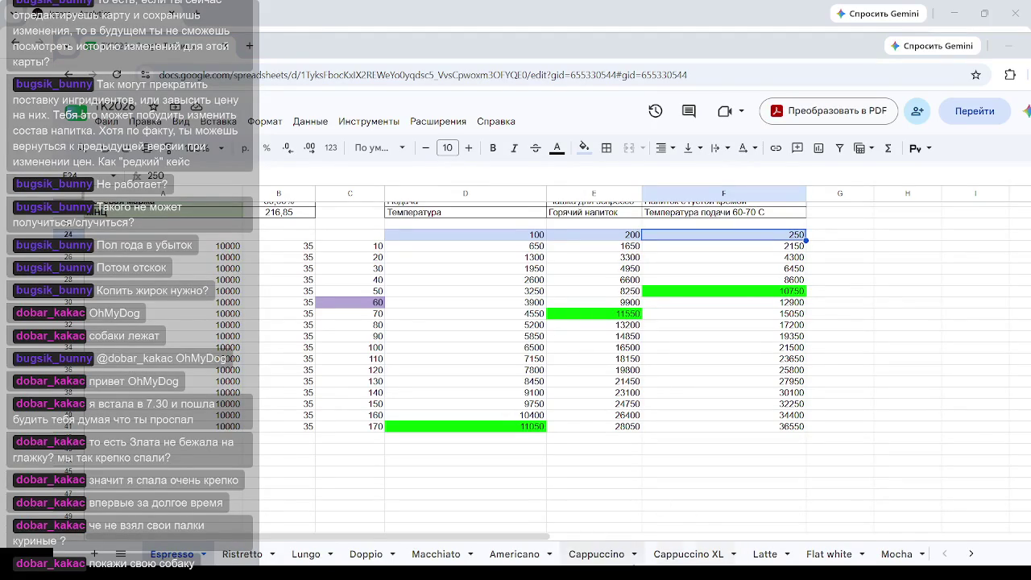
click(956, 16)
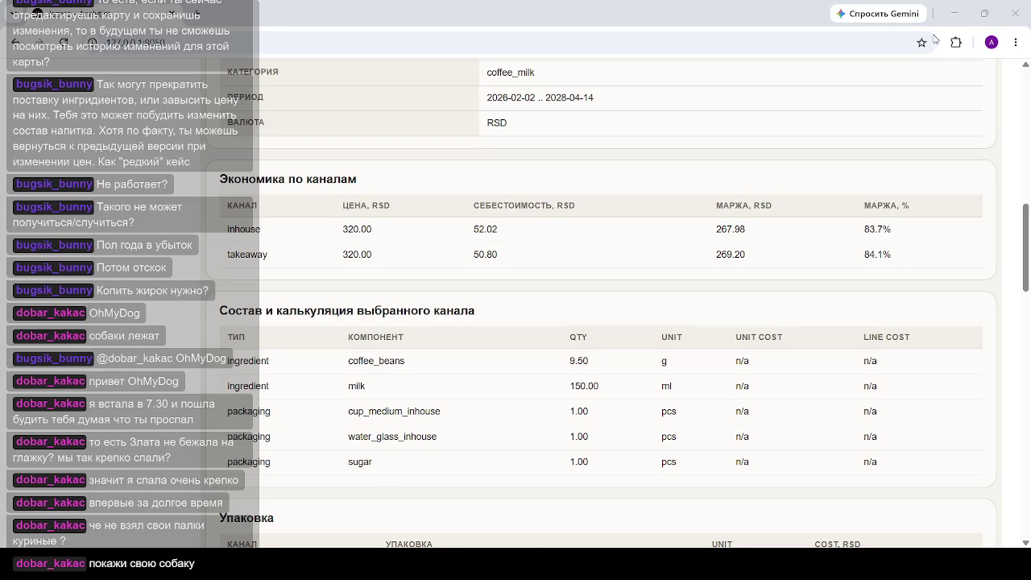
Minimize the drink cost dashboard browser window.
click(954, 11)
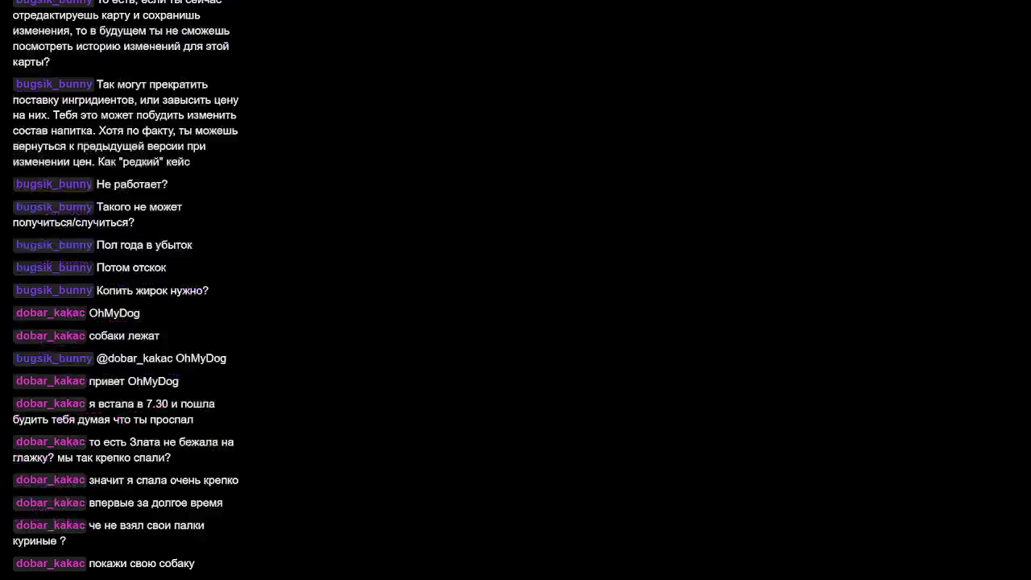
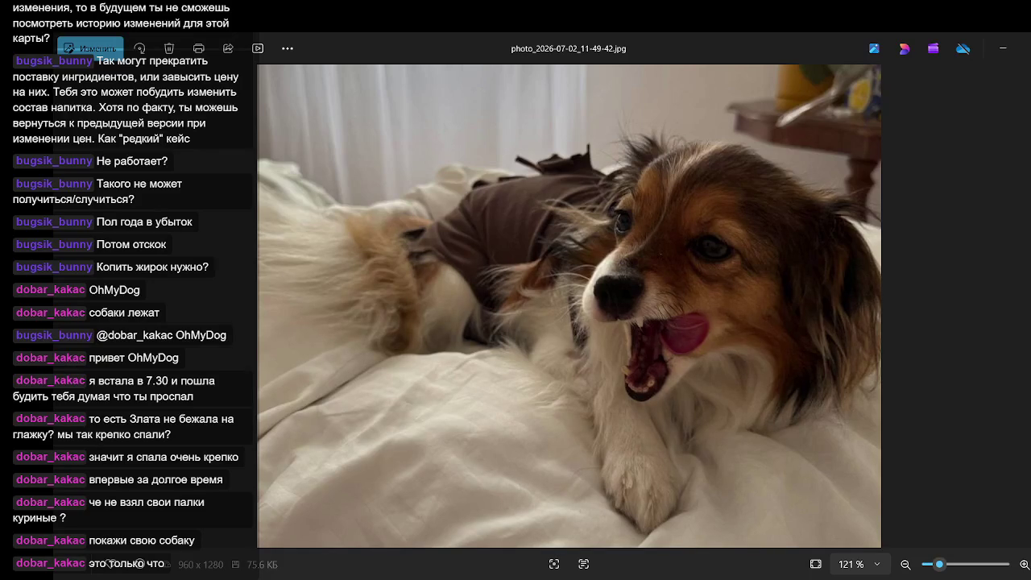
Zoom the dog photo from 121% to about 146%, then close the photo viewer.
scroll(720, 312, up, 1)
scroll(745, 308, up, 2)
scroll(756, 308, up, 2)
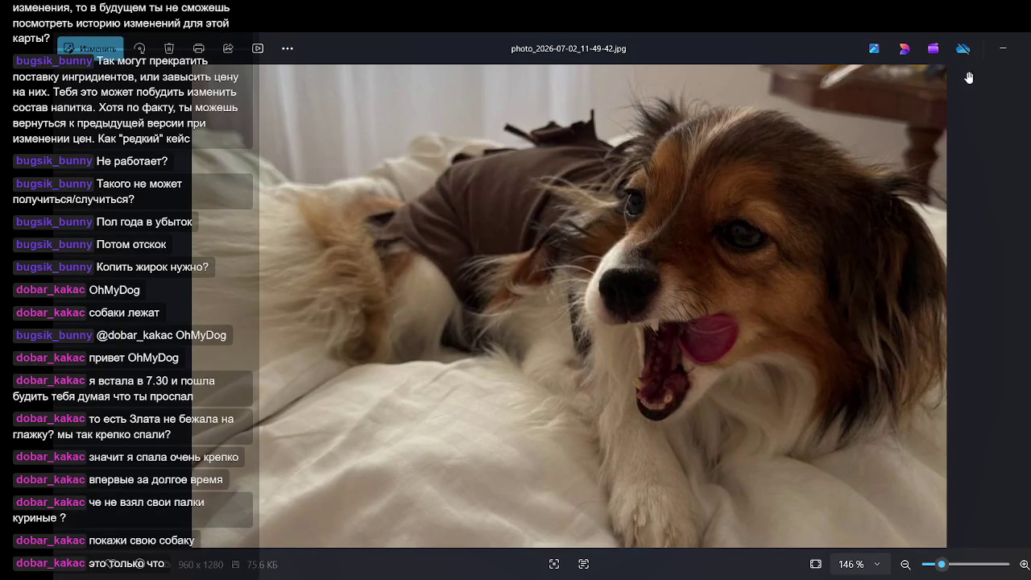
key(alt+F4)
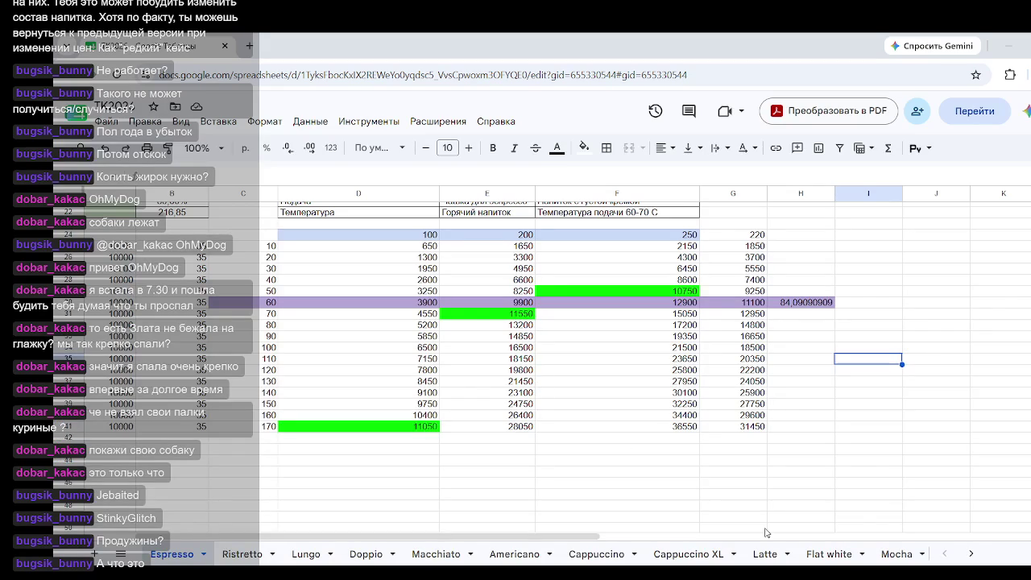
Drag column A wider on the Espresso sheet so its 10000 values show in full.
key(Home)
click(125, 253)
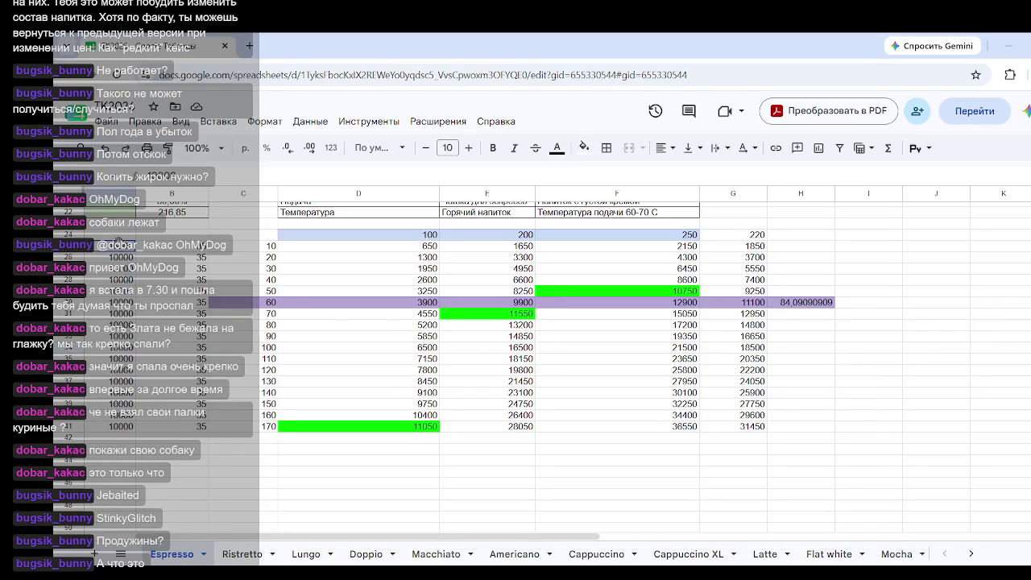
drag(136, 193, 242, 193)
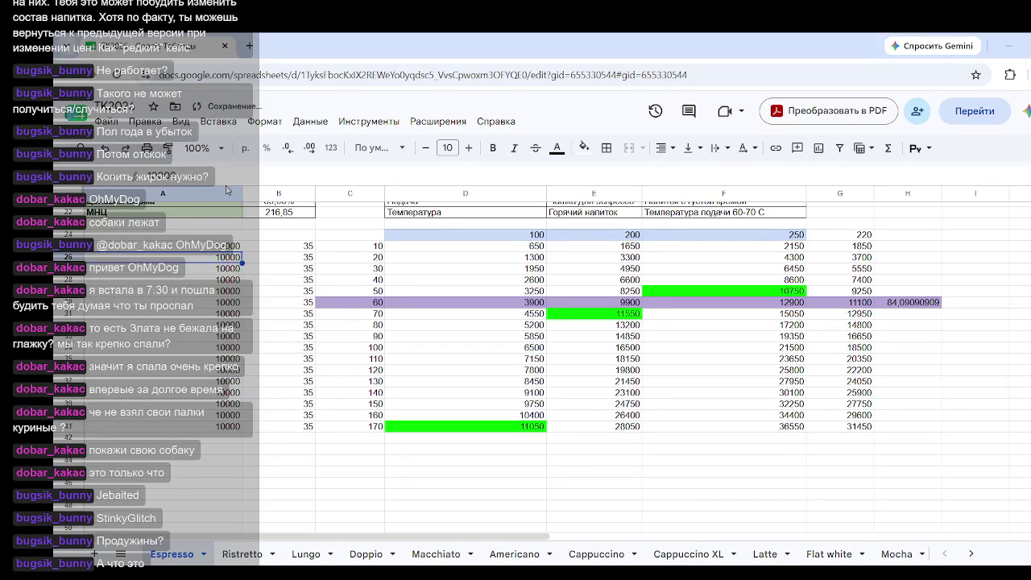
Enter 12000 in A25 and fill it down column A through row 41.
key(Return)
drag(242, 252, 242, 433)
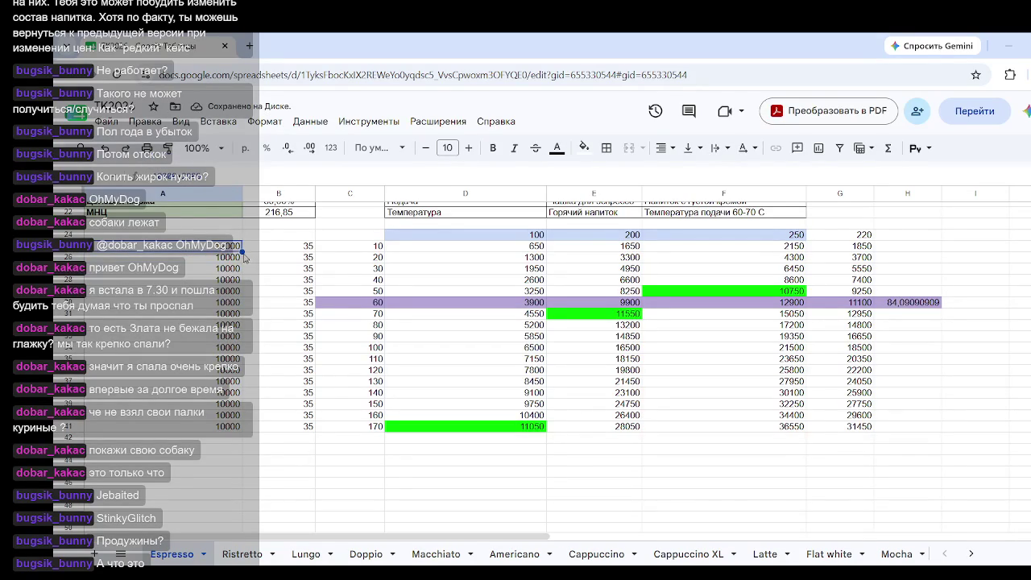
click(653, 510)
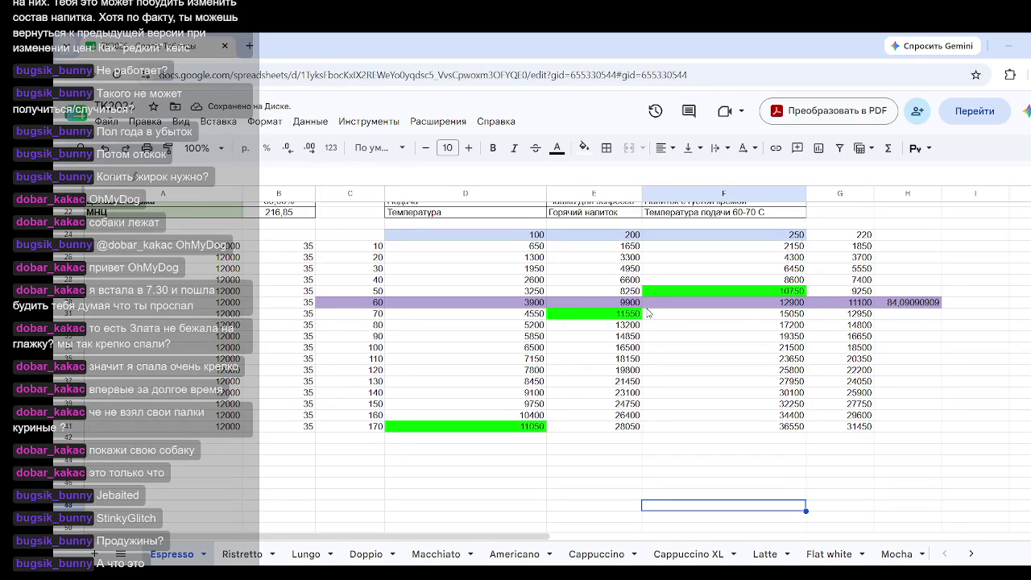
Inspect cell G30 holding 11100 and the empty cell H33.
click(867, 306)
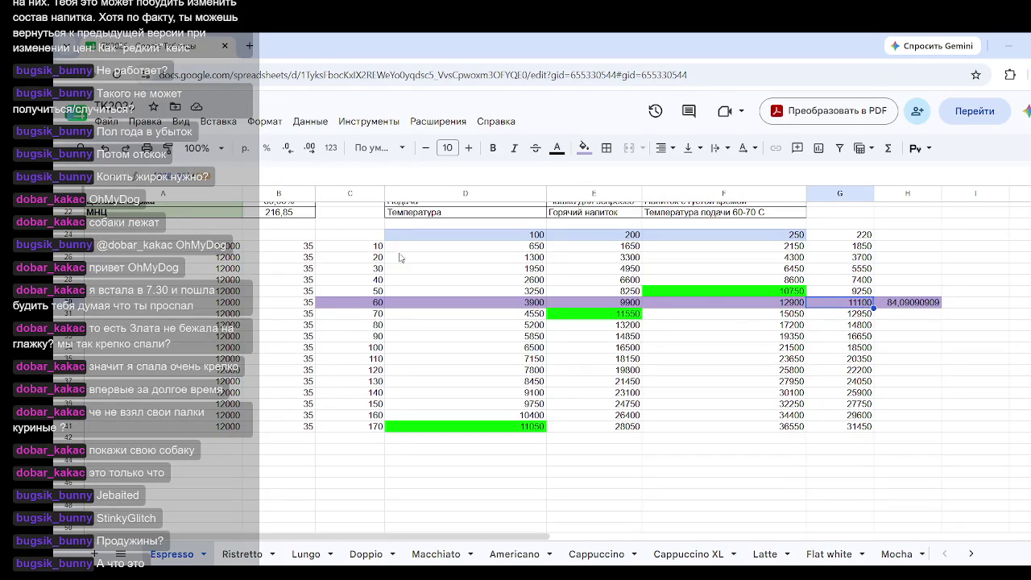
click(927, 346)
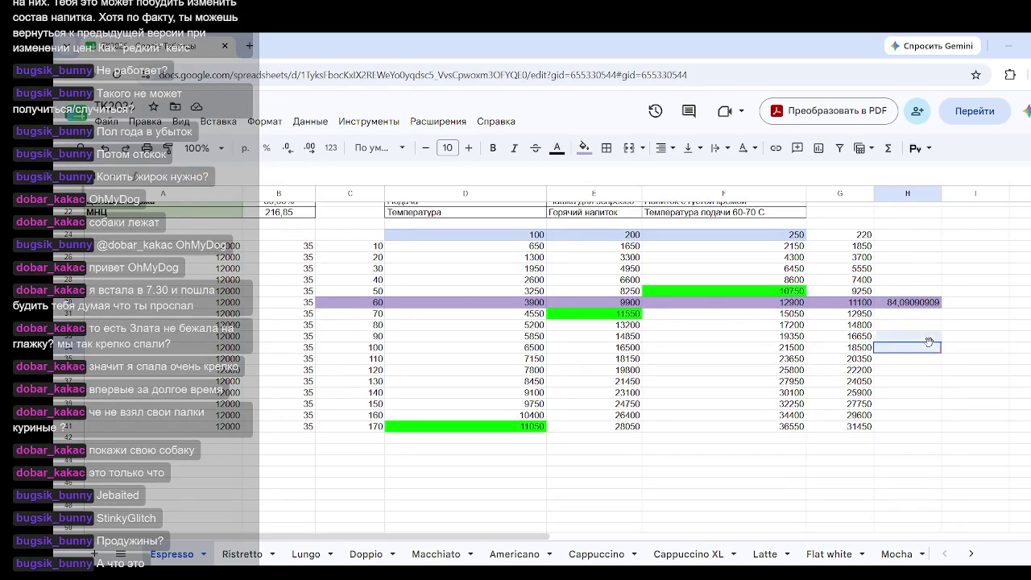
click(864, 307)
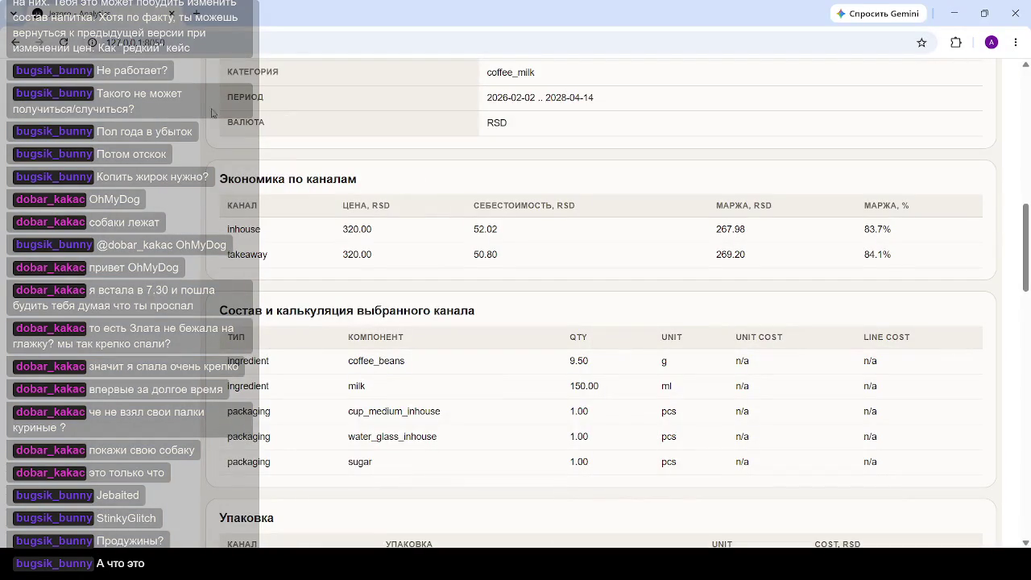
Switch to the main analytics dashboard and scroll down to the Динамика выручки revenue charts.
scroll(170, 127, up, 1)
scroll(170, 126, up, 5)
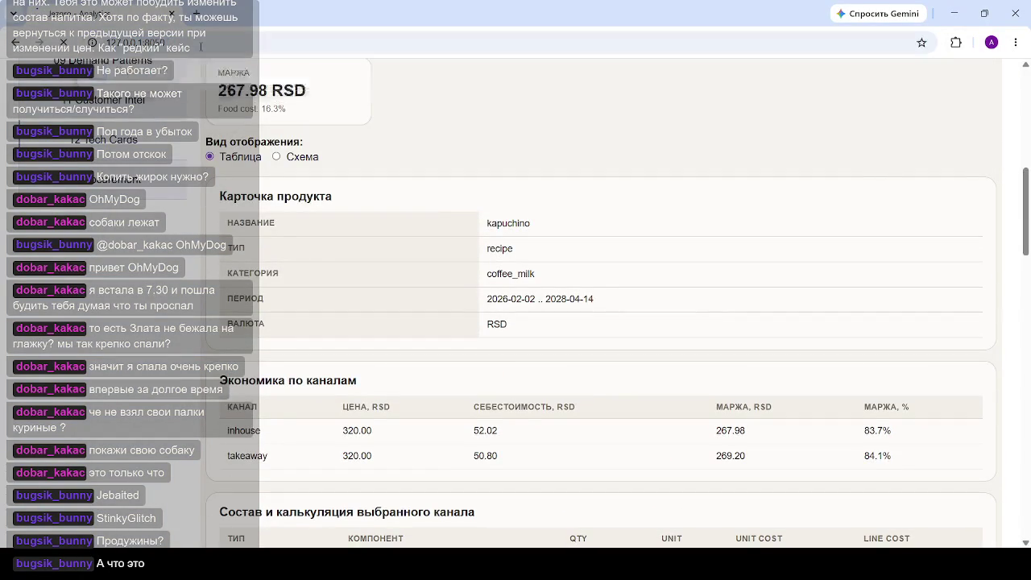
click(16, 116)
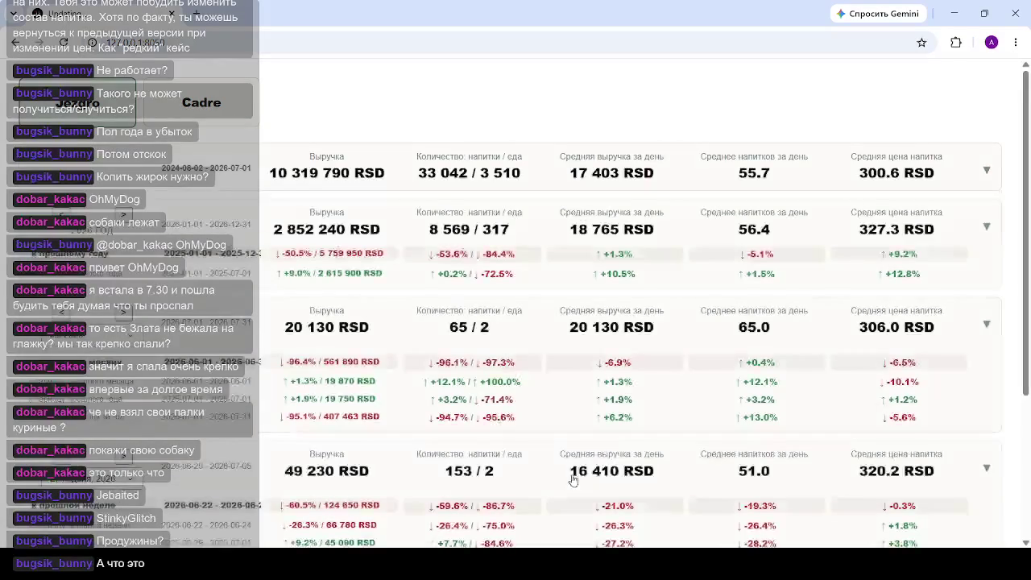
scroll(528, 381, down, 3)
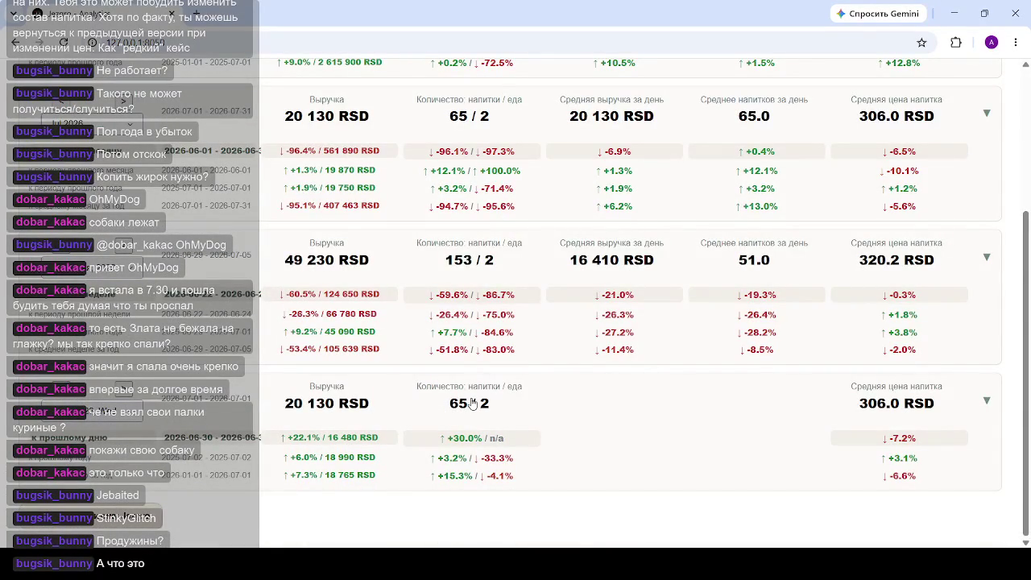
scroll(560, 444, down, 5)
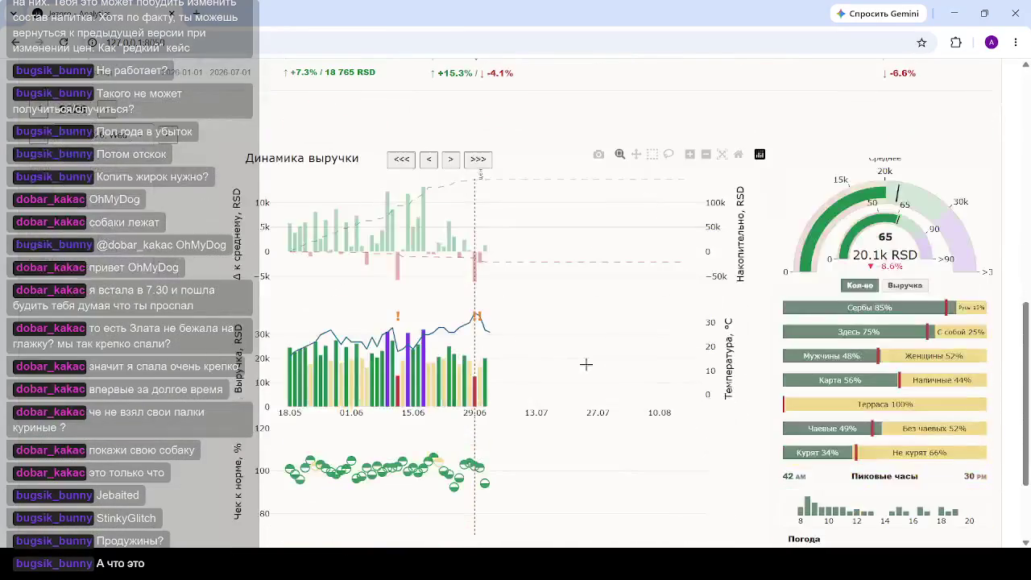
mouse_move(484, 379)
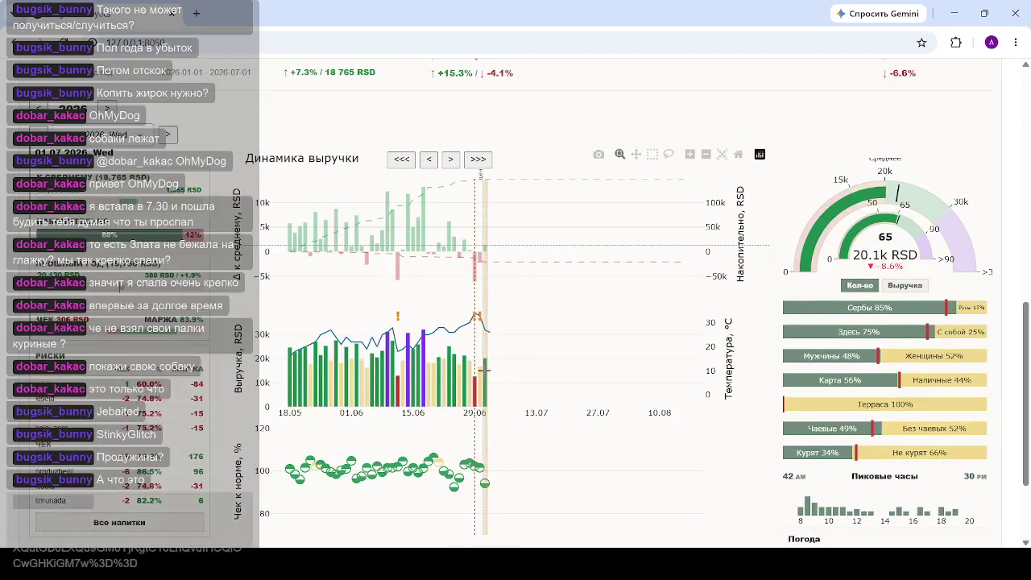
Scroll back up to the period KPI cards and open the month dropdown, browsing its 2025 months.
scroll(484, 369, up, 1)
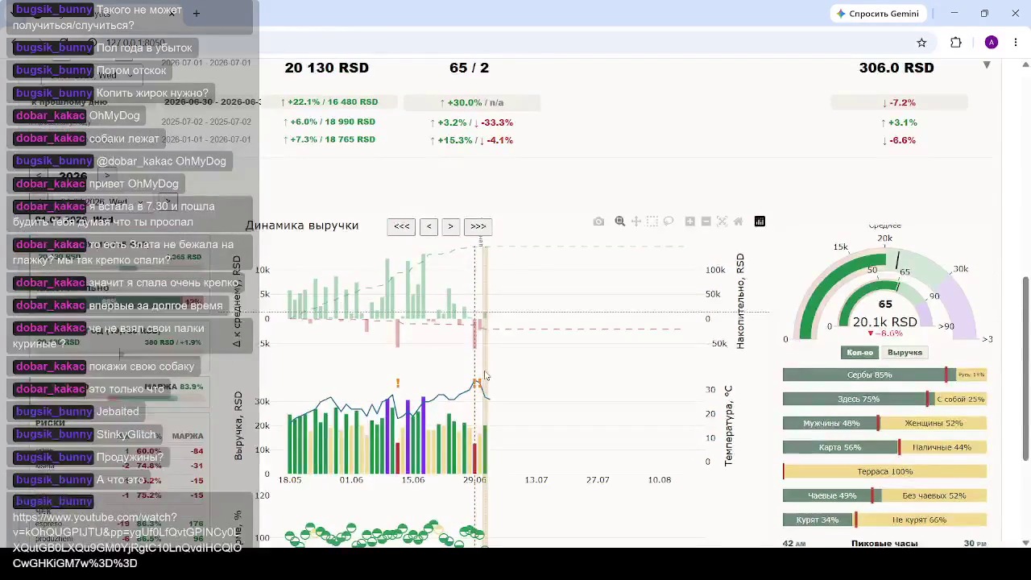
scroll(484, 374, down, 2)
scroll(482, 373, up, 1)
scroll(480, 370, up, 5)
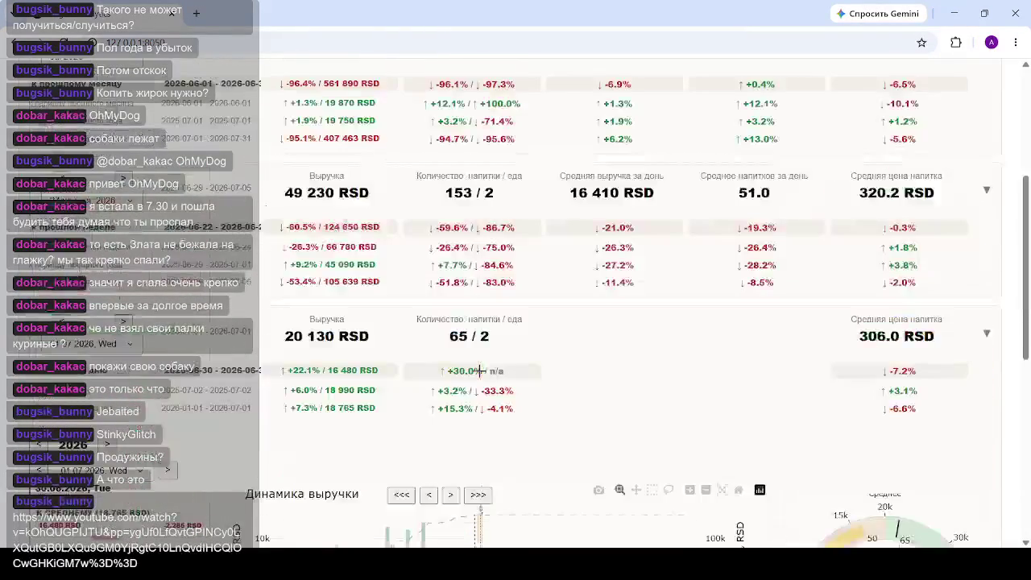
scroll(480, 370, up, 2)
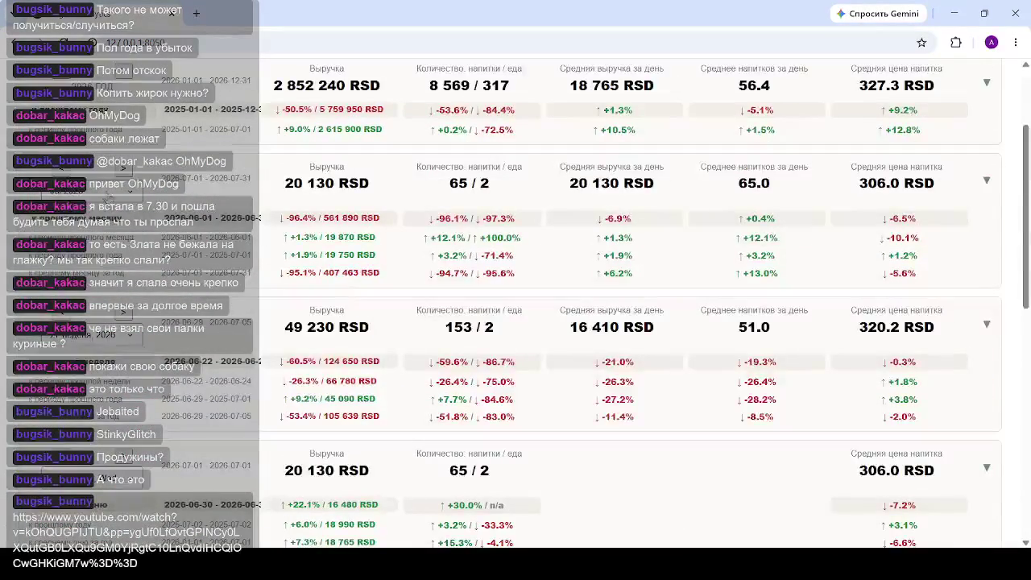
click(109, 197)
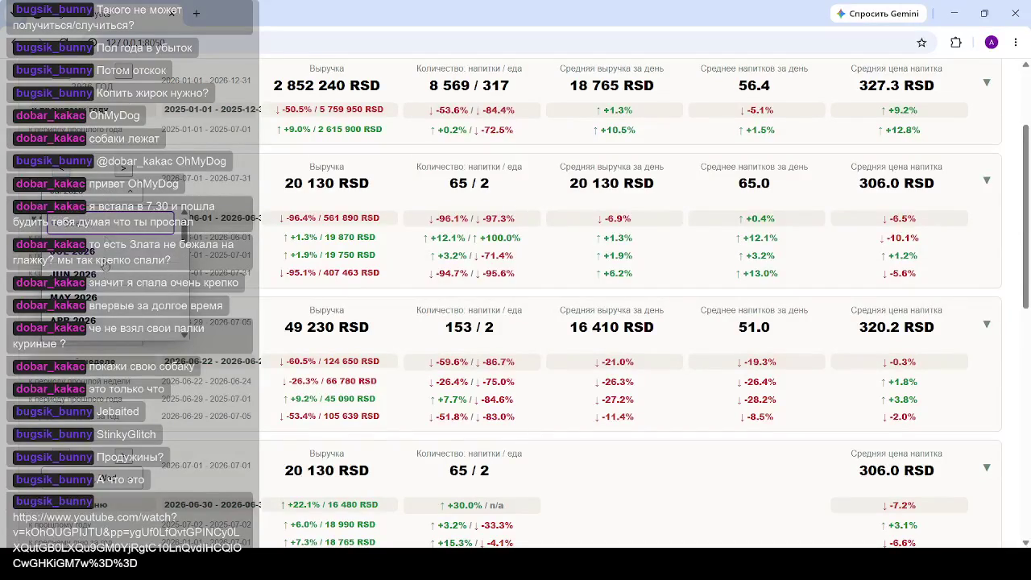
scroll(106, 254, down, 4)
scroll(100, 262, down, 2)
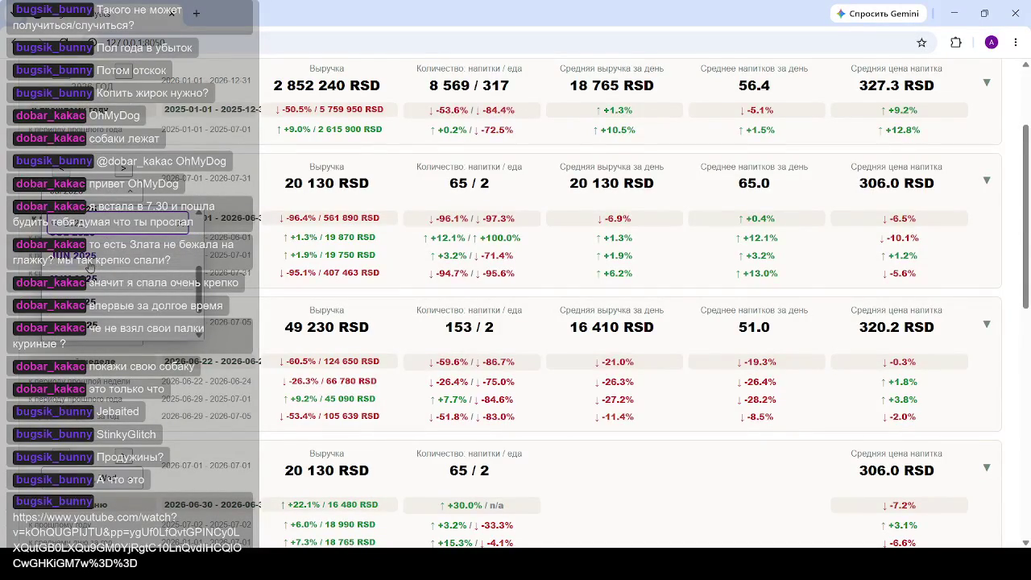
scroll(91, 278, up, 3)
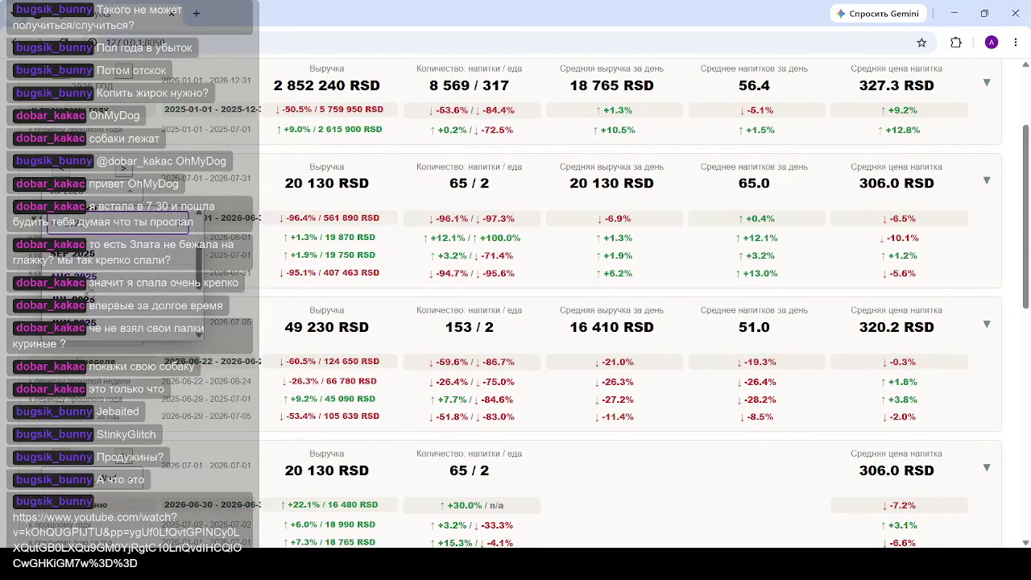
Select JUL 2025 as the month period, then scroll down to the revenue charts.
click(92, 298)
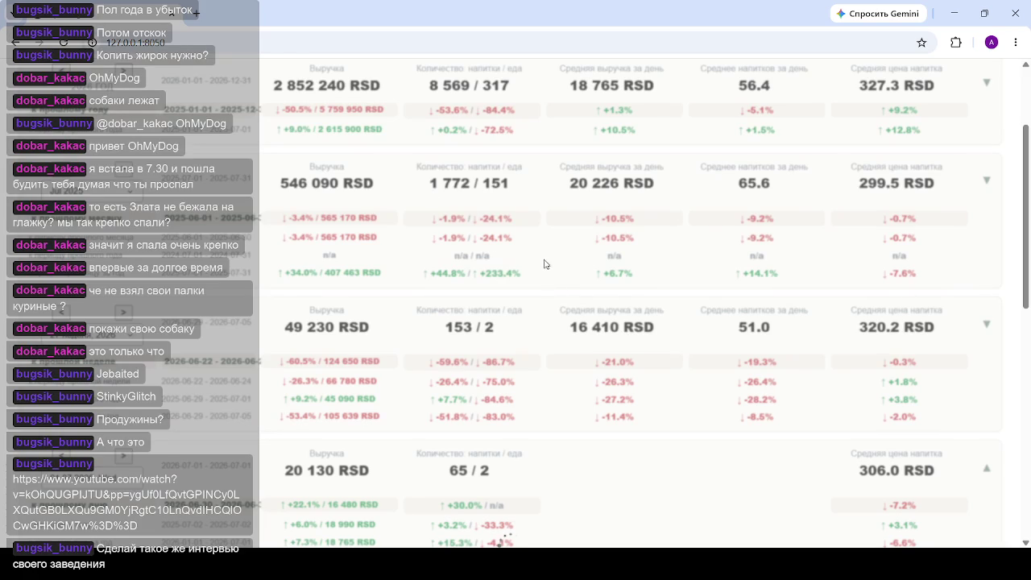
scroll(545, 264, down, 2)
scroll(536, 257, down, 2)
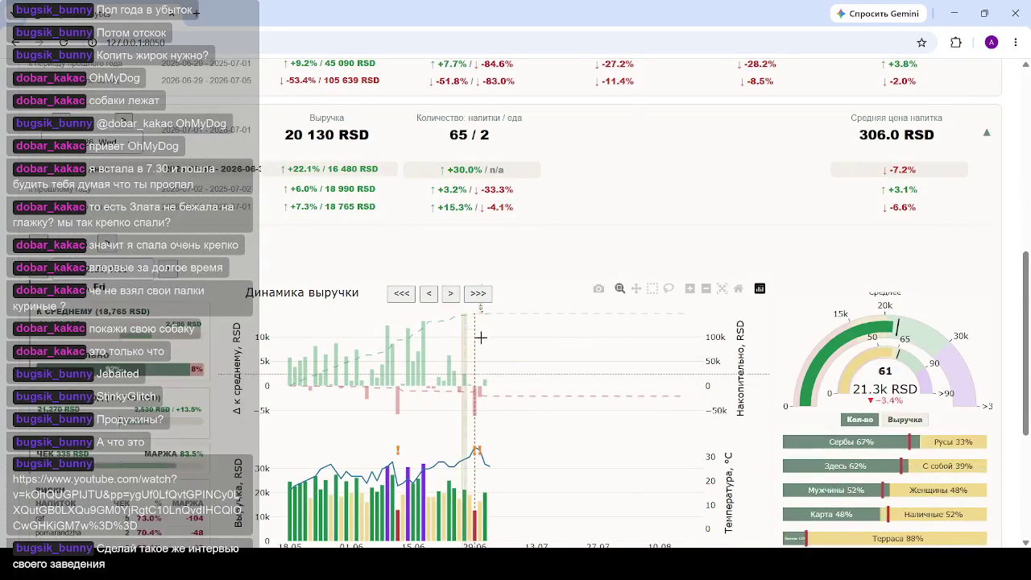
Select the day around 07.06 on the Динамика выручки chart, showing 61 drinks and 20.5k RSD.
scroll(480, 337, up, 2)
scroll(434, 362, down, 3)
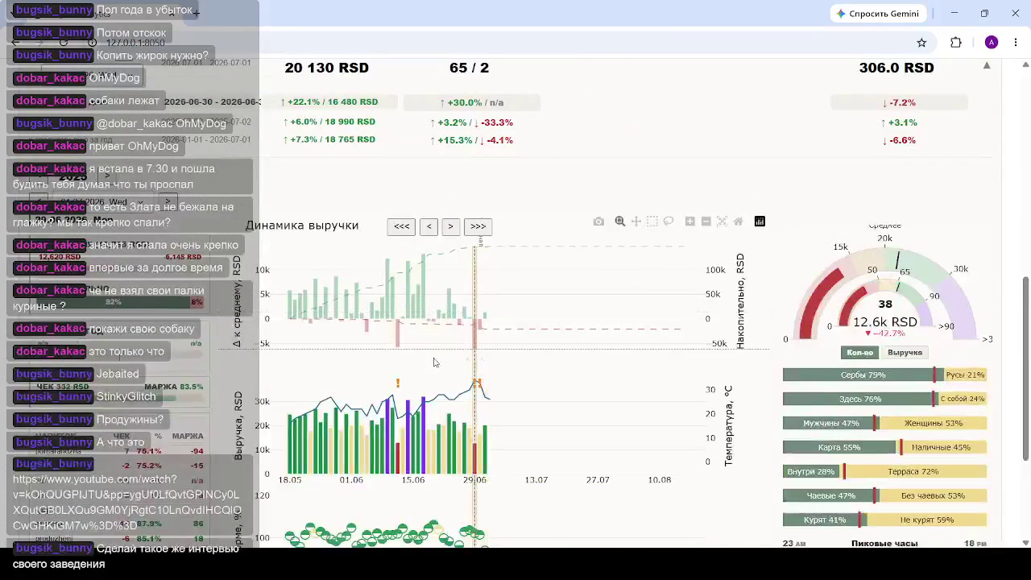
click(377, 312)
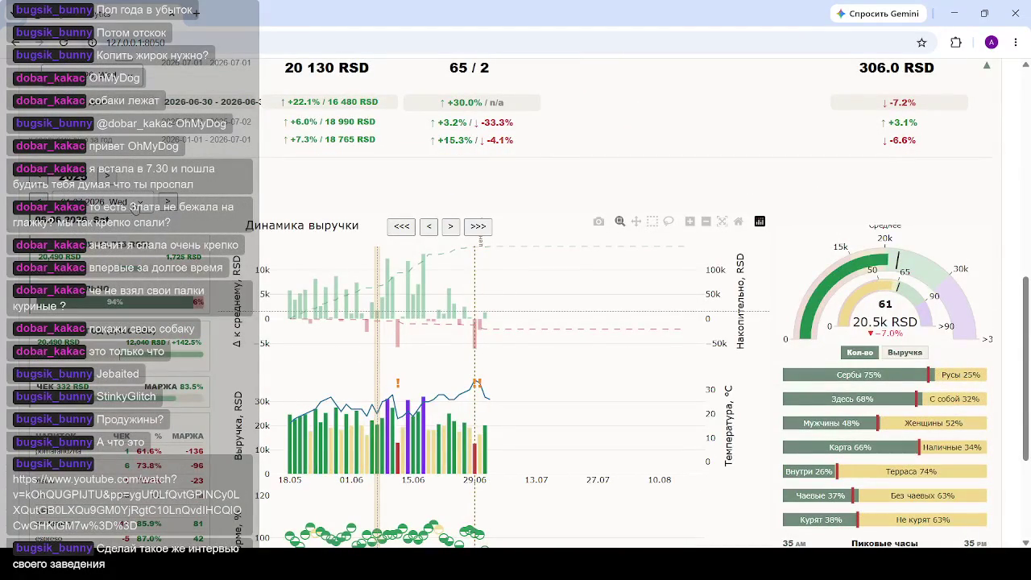
scroll(467, 252, up, 6)
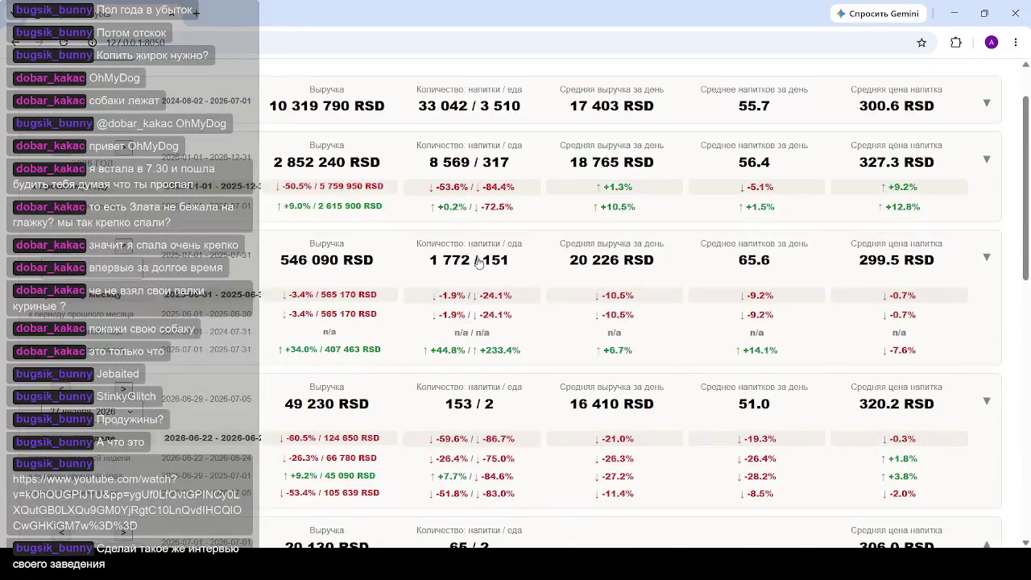
scroll(584, 306, down, 3)
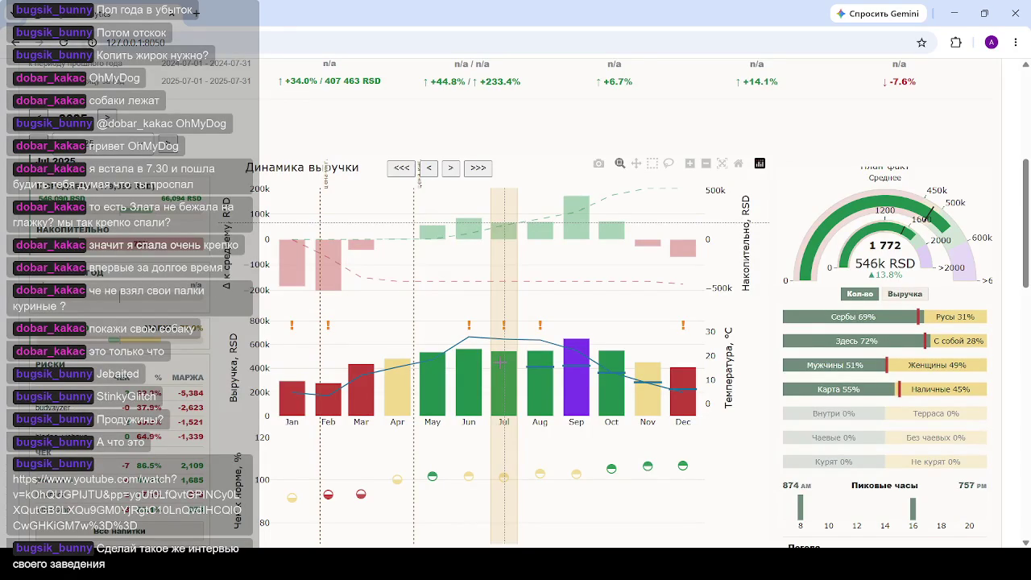
Mark Jul on the monthly revenue chart and review its gauge, peak hours and weather (27.0°C, 80.8 mm).
click(500, 362)
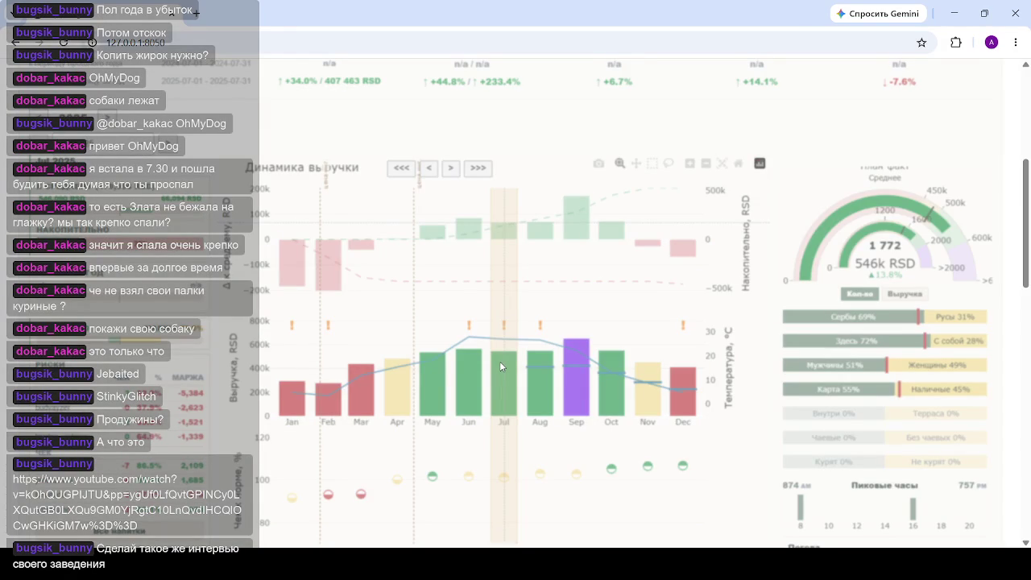
scroll(500, 338, up, 1)
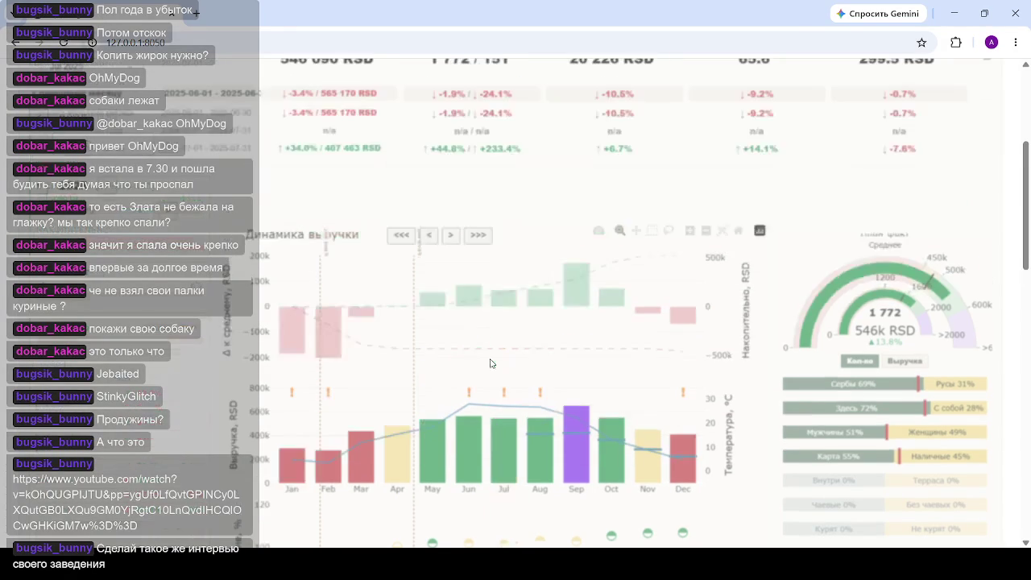
scroll(543, 316, up, 1)
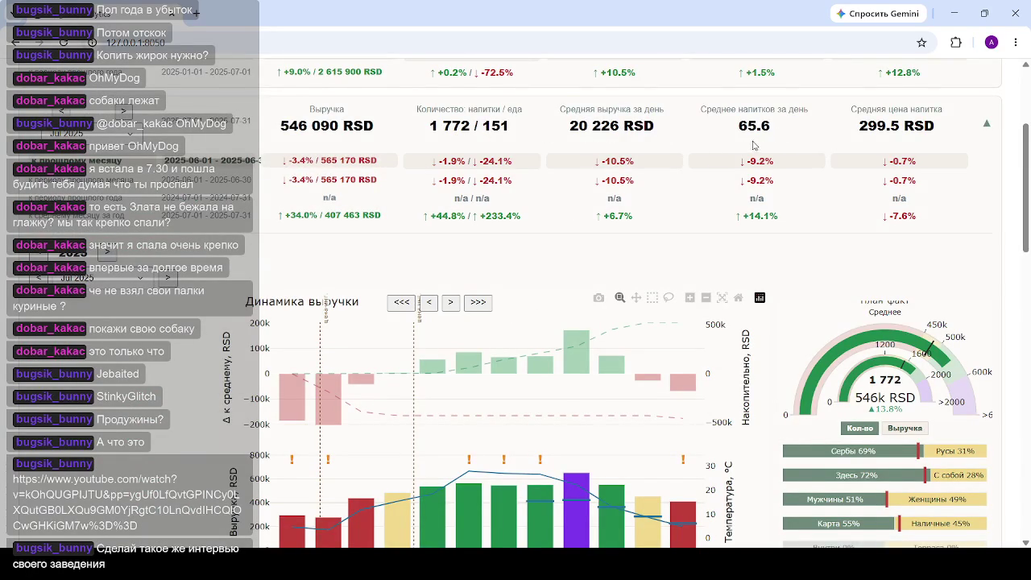
scroll(508, 261, down, 1)
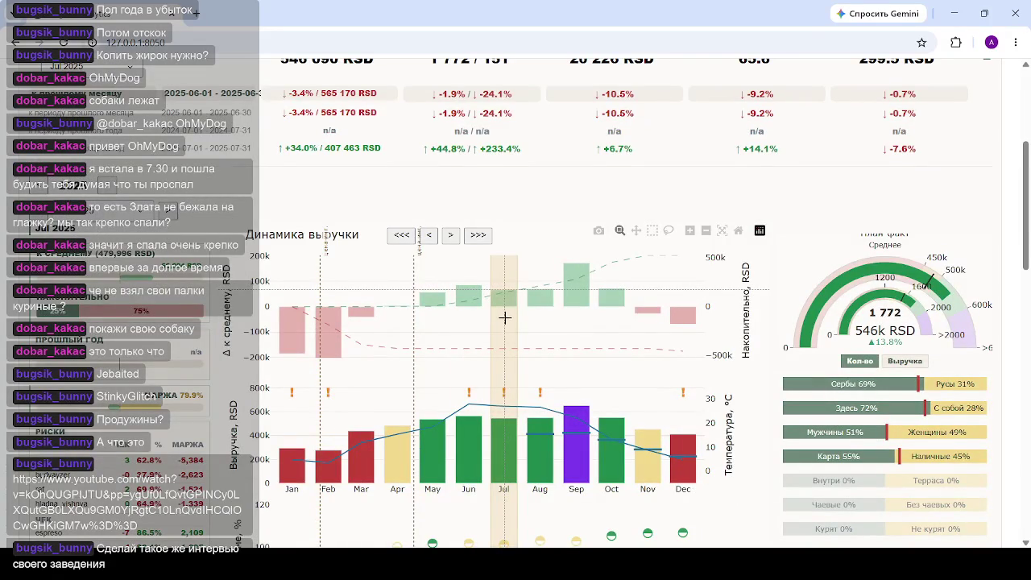
scroll(506, 324, up, 1)
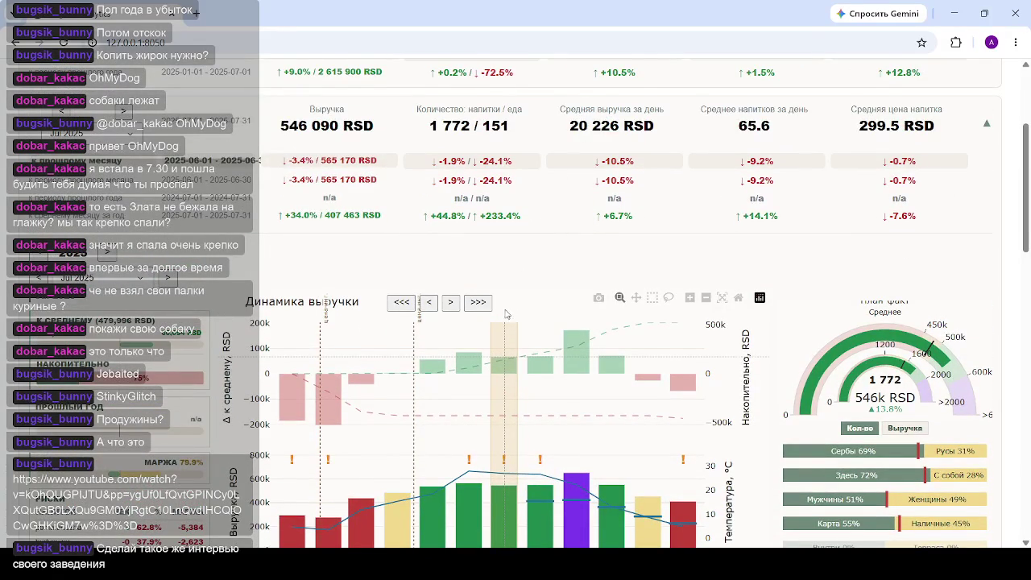
scroll(506, 323, down, 2)
scroll(499, 319, down, 2)
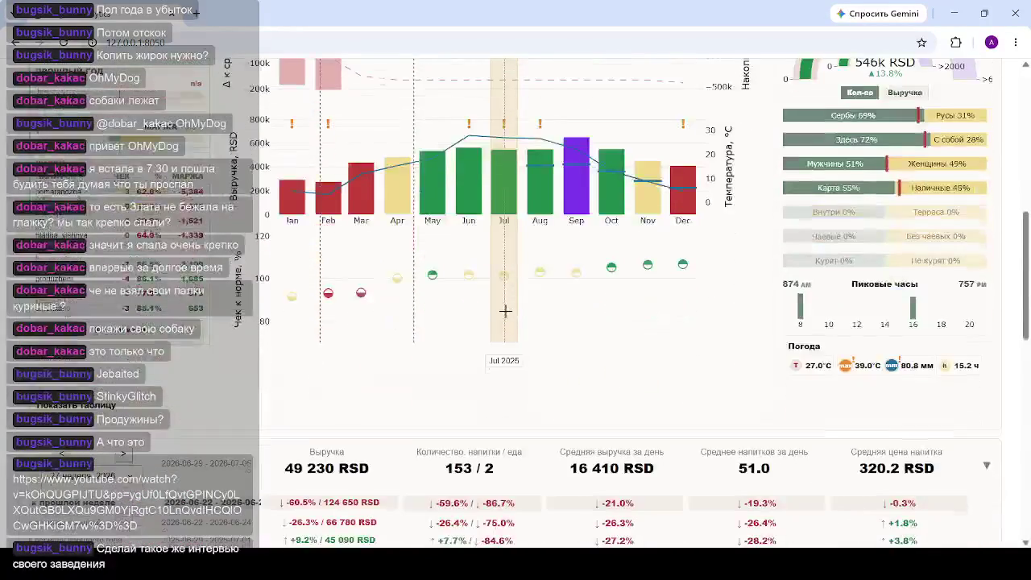
Choose an April 2025 week from the week dropdown and load it, giving 134 390 RSD in the KPI cards.
scroll(506, 311, down, 2)
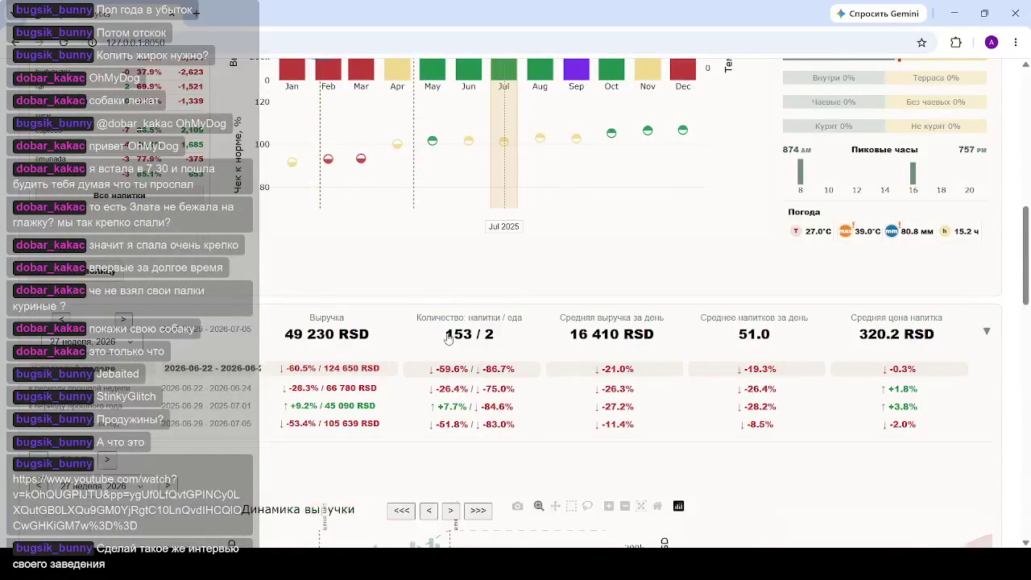
click(129, 345)
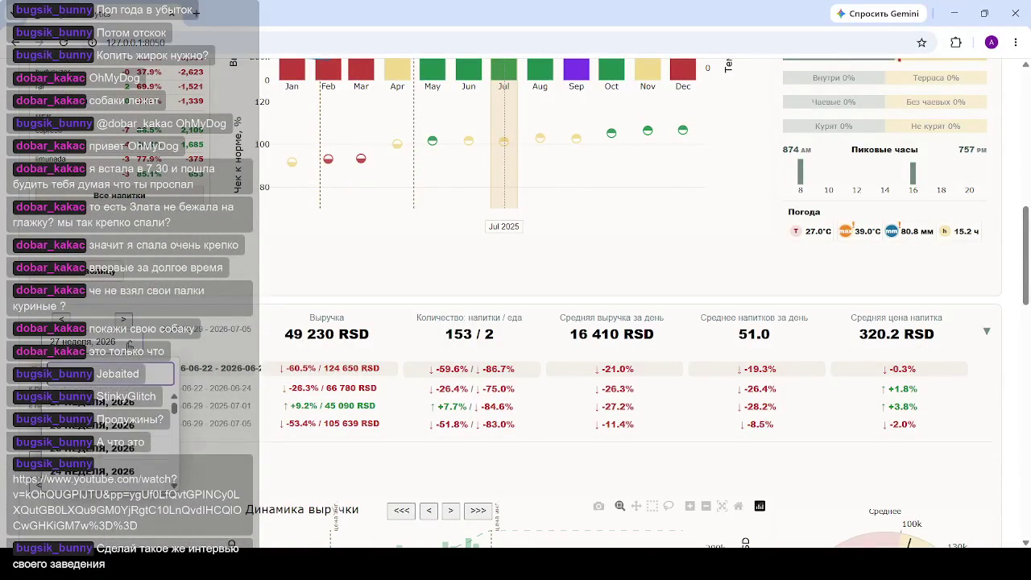
scroll(133, 493, down, 2)
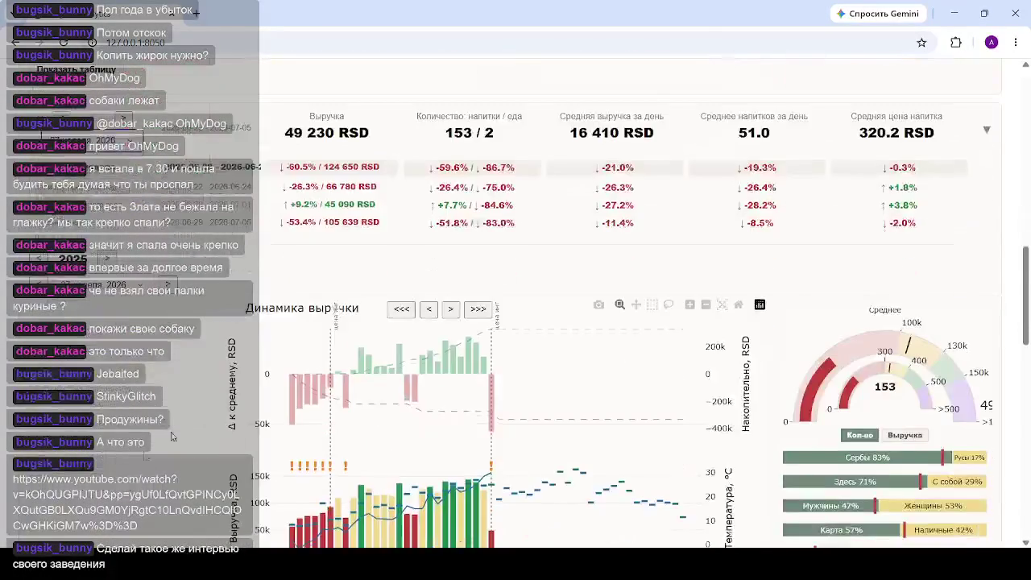
scroll(108, 296, up, 2)
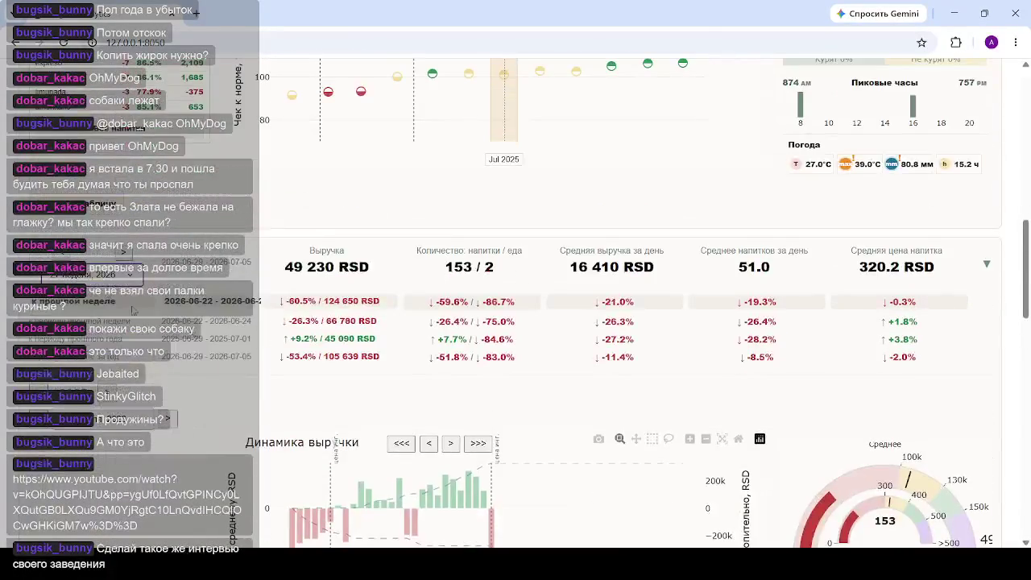
click(143, 425)
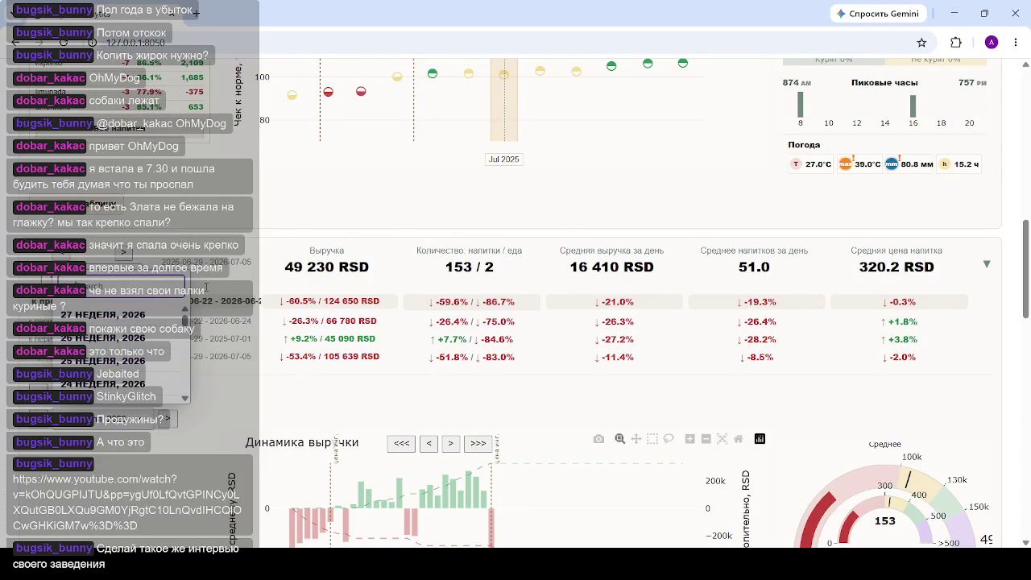
scroll(379, 266, down, 3)
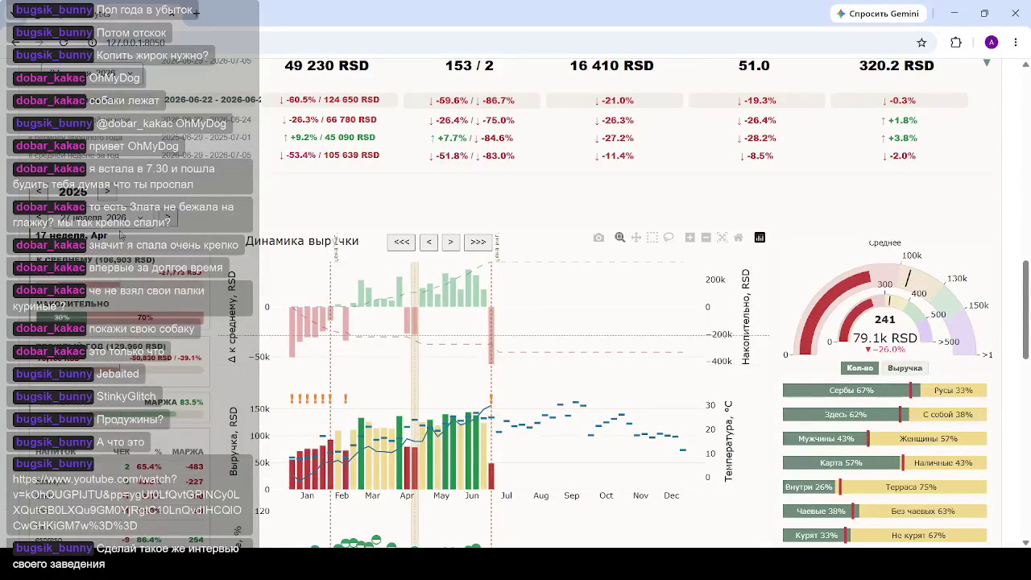
click(142, 225)
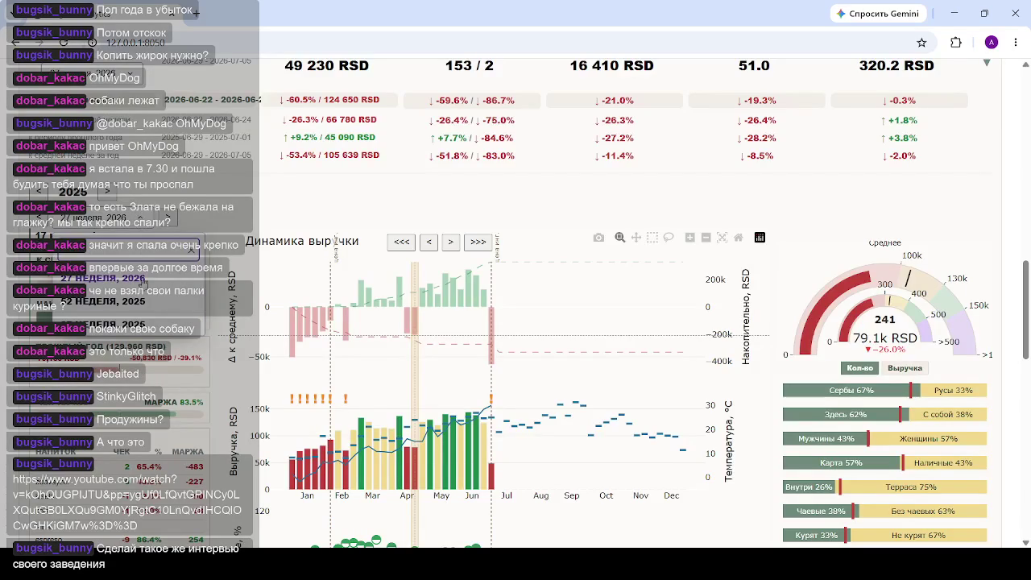
click(129, 326)
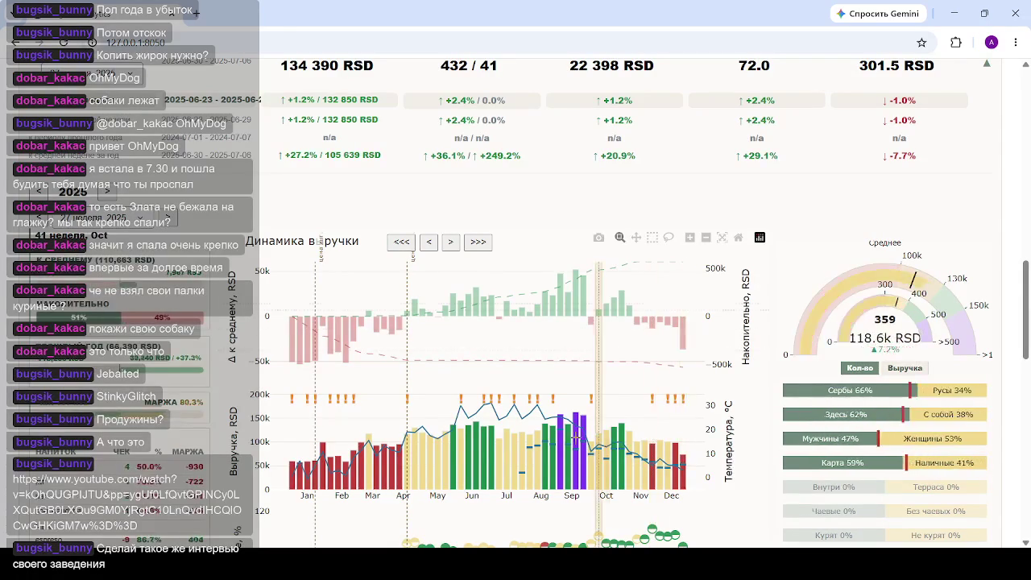
Scroll down through the weekly average-check chart, peak hours and weather panel.
scroll(501, 456, down, 1)
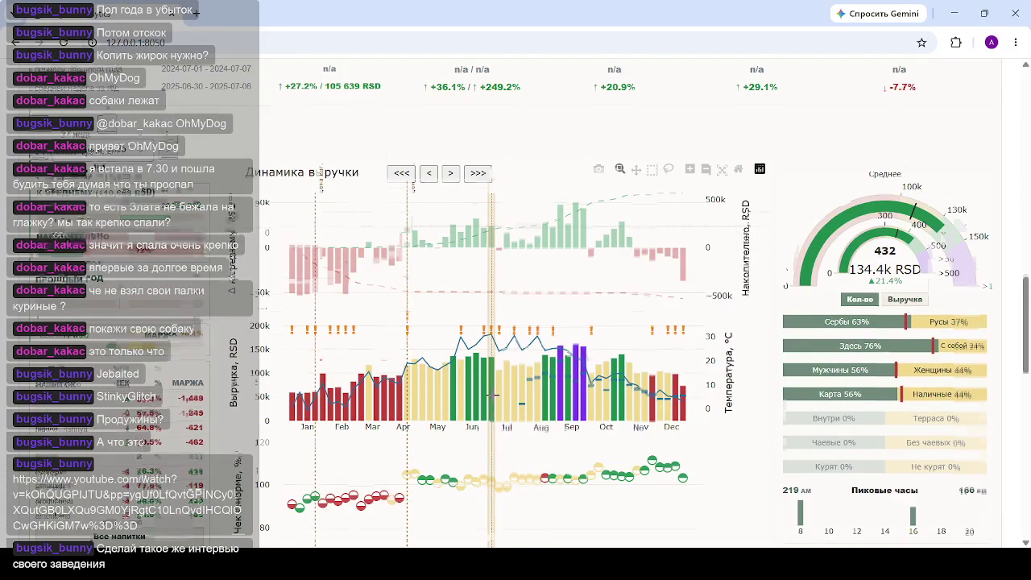
scroll(491, 395, down, 2)
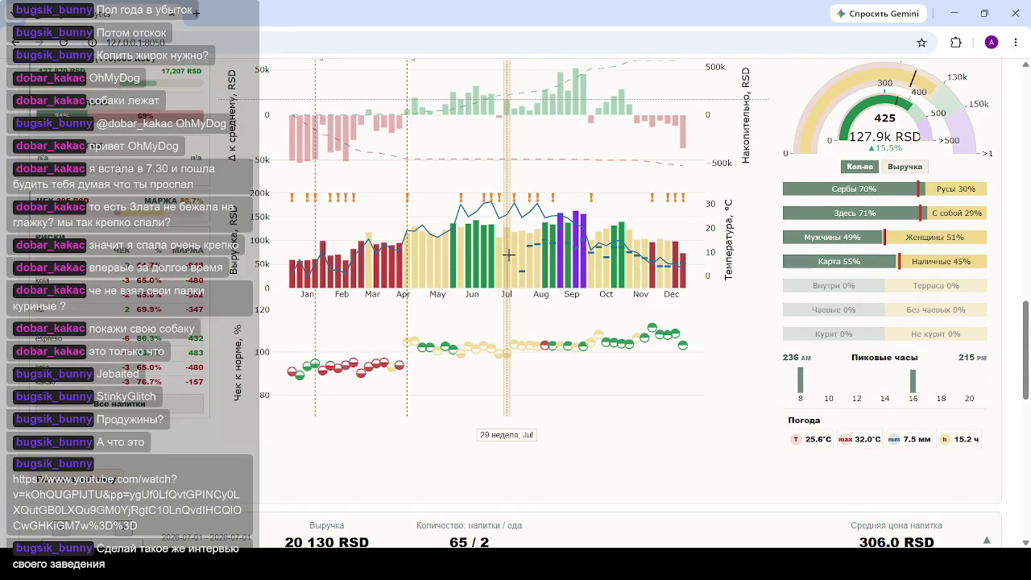
scroll(509, 255, down, 1)
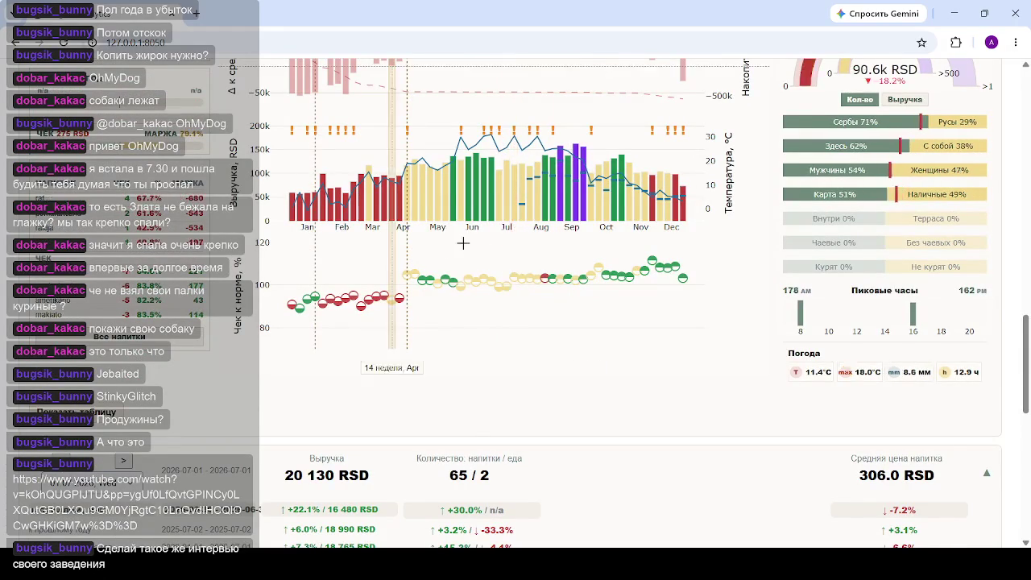
scroll(484, 266, down, 4)
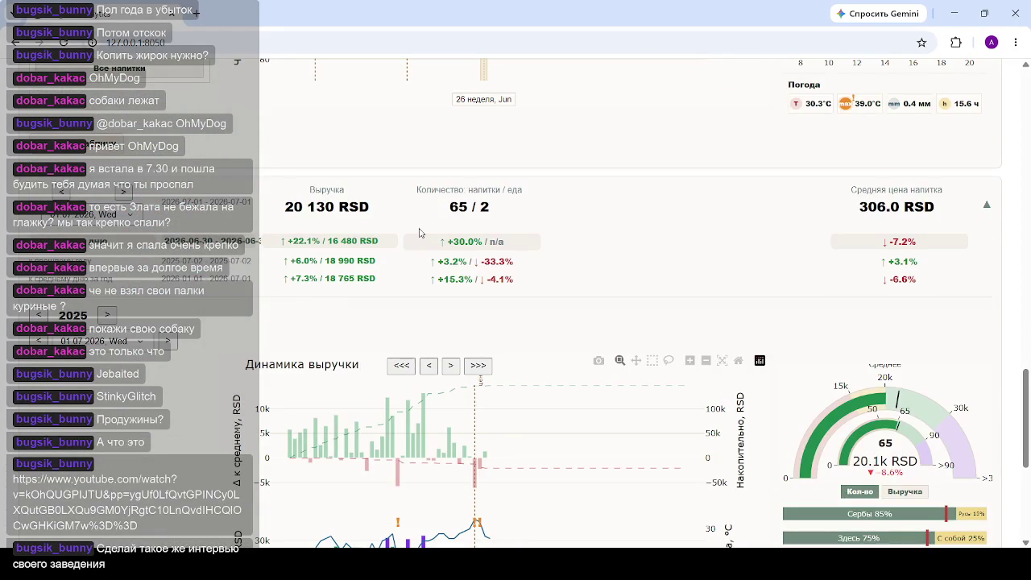
Switch the day view to 01.07.2025 (19 750 RSD, 63 / 7), then open a new Chrome tab.
scroll(419, 241, down, 2)
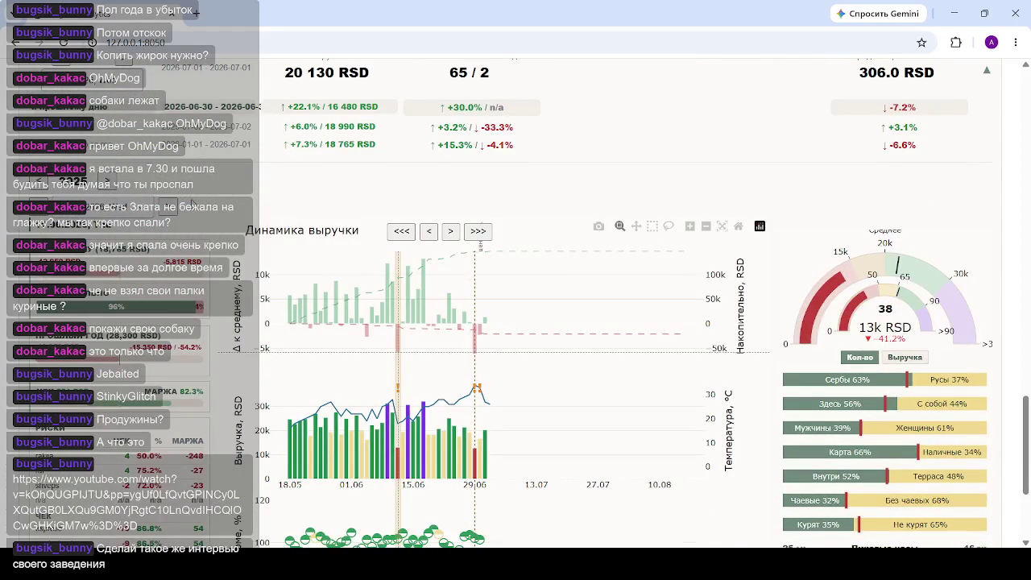
click(140, 212)
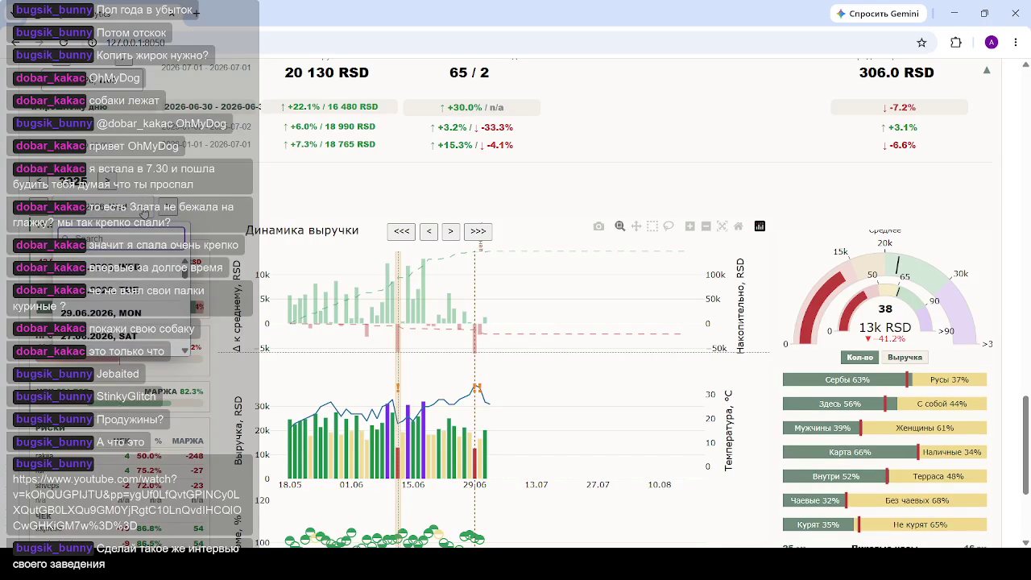
text(01)
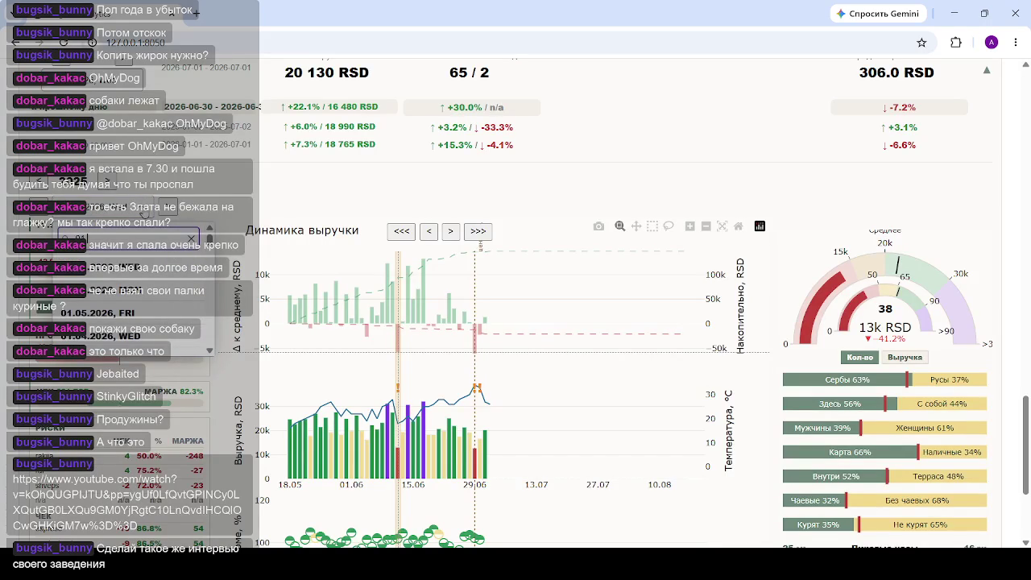
text(.07)
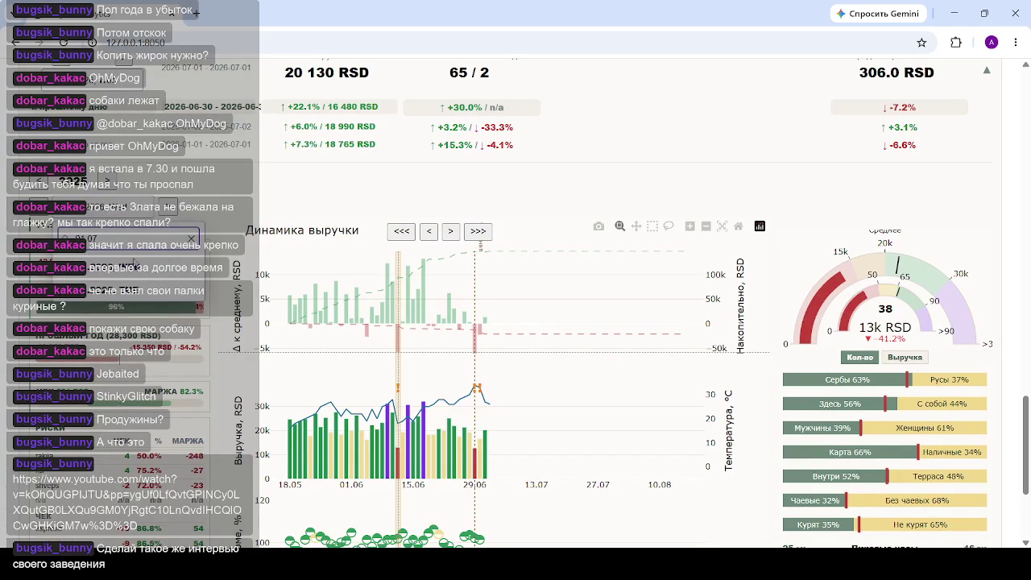
click(138, 296)
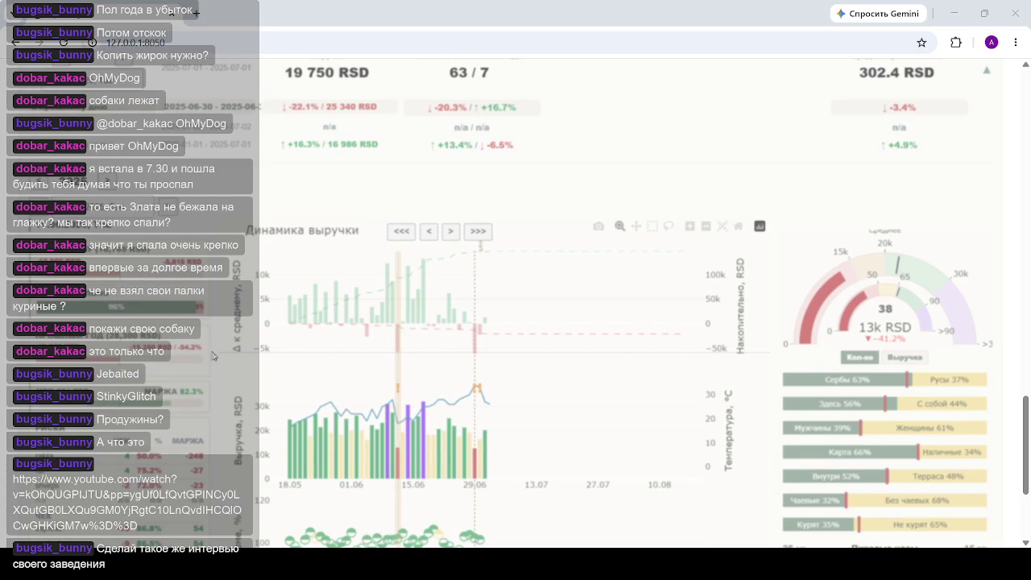
click(172, 362)
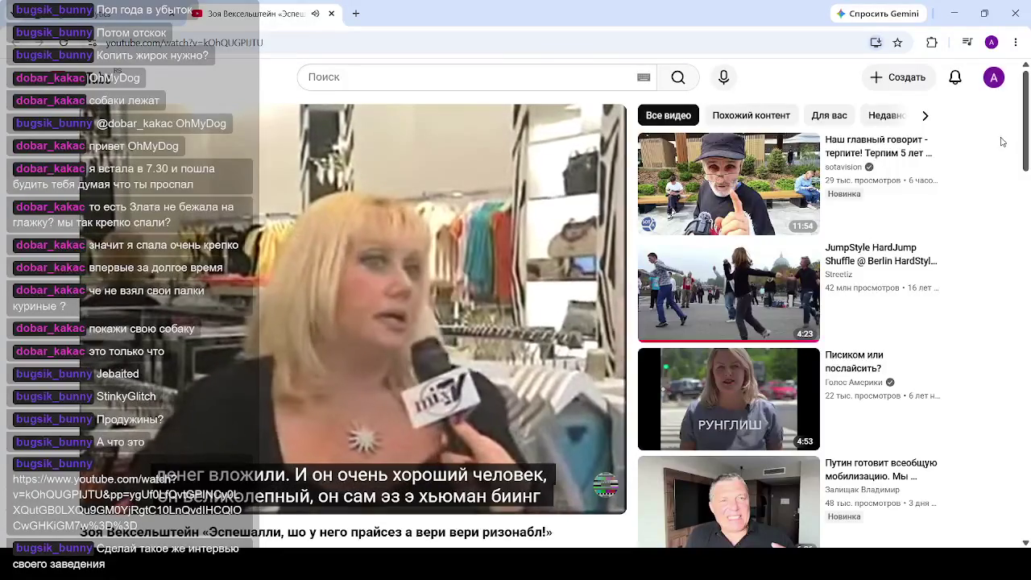
Pause the YouTube interview video and close its tab to get back to the dashboard.
key(space)
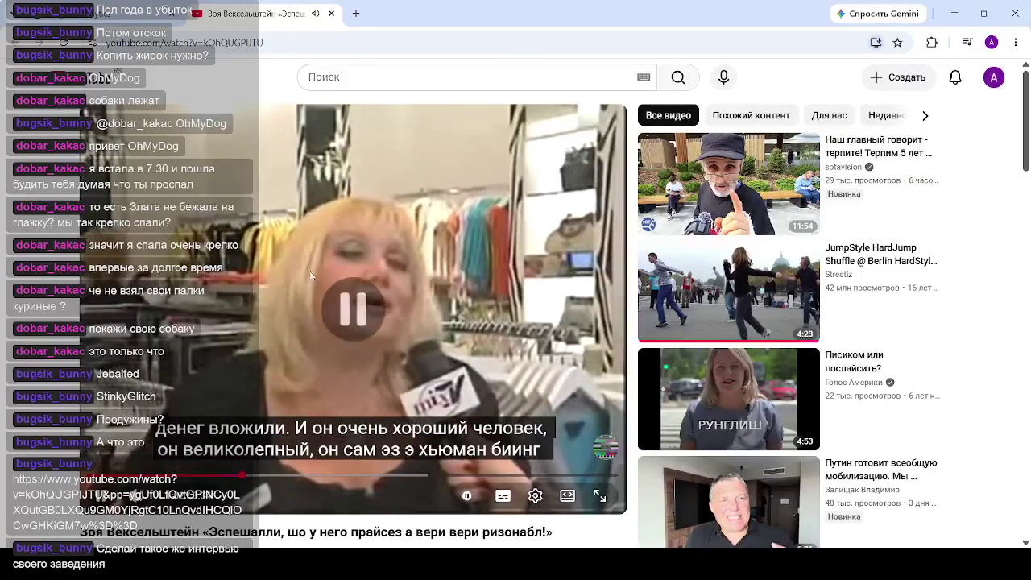
click(332, 14)
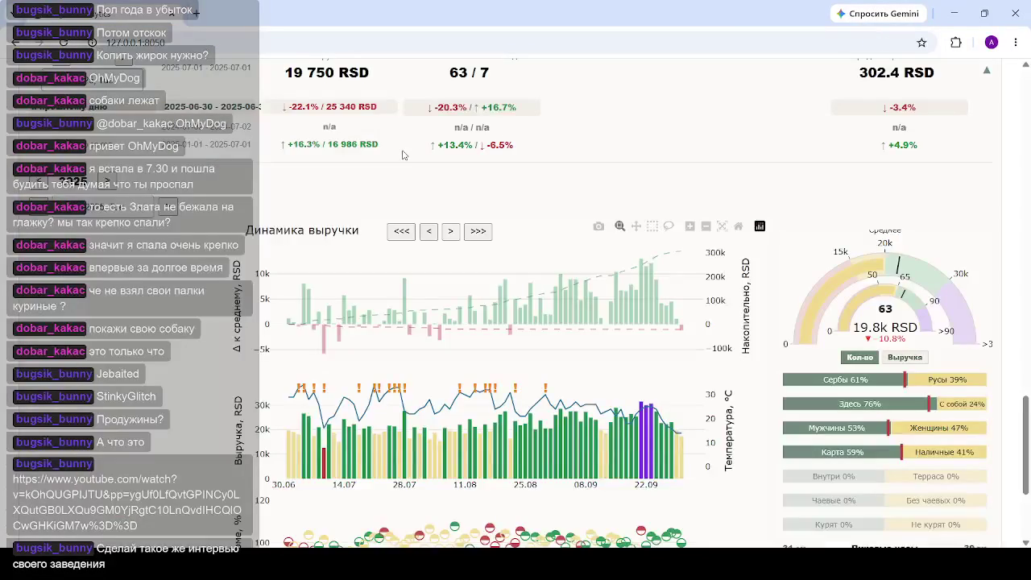
Show the day details for 26.07.2025, then 19.08.2025 (gauge 82, 26.2k RSD) from the daily revenue chart.
scroll(556, 334, down, 1)
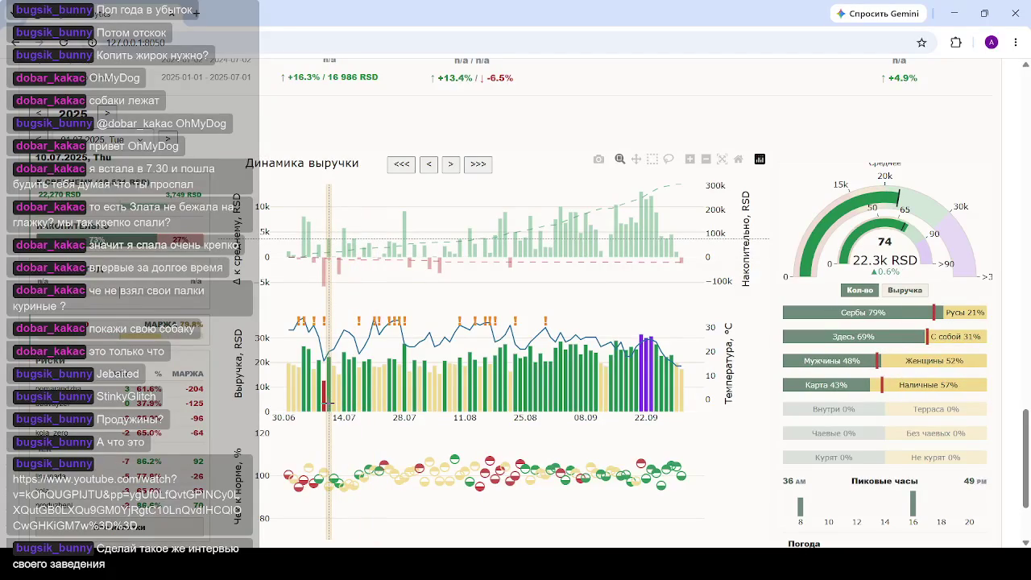
scroll(329, 400, down, 2)
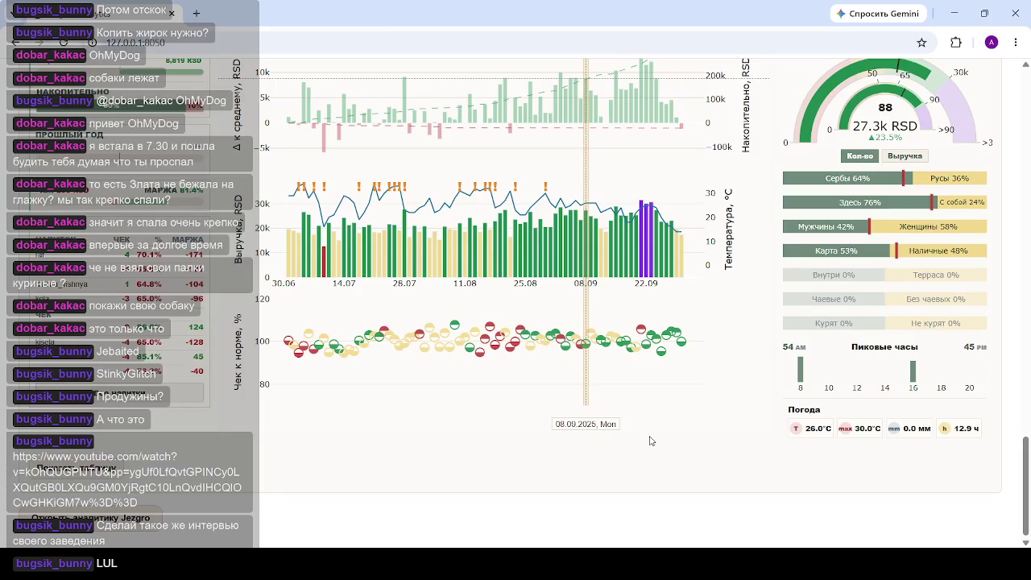
click(392, 315)
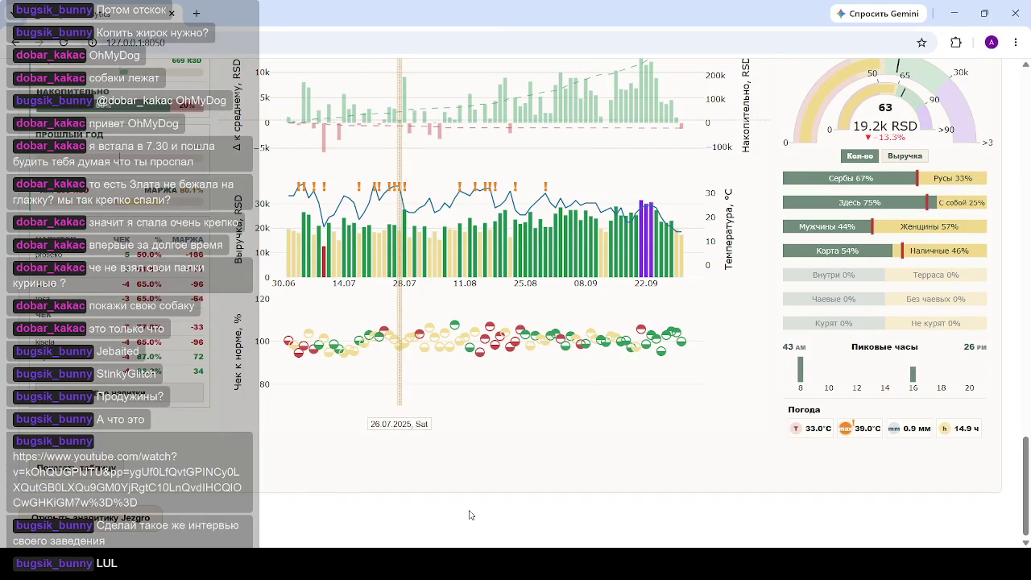
click(487, 394)
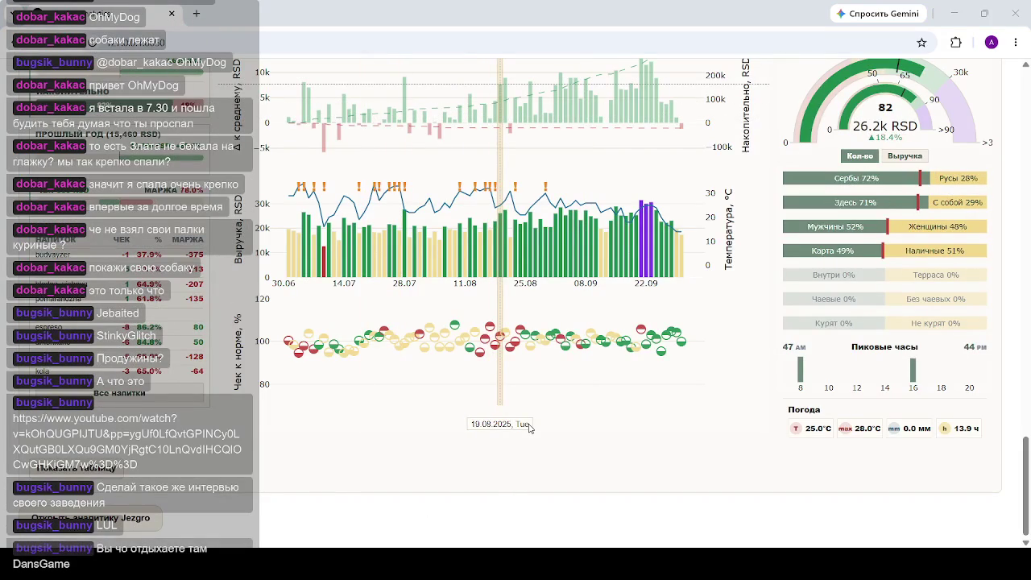